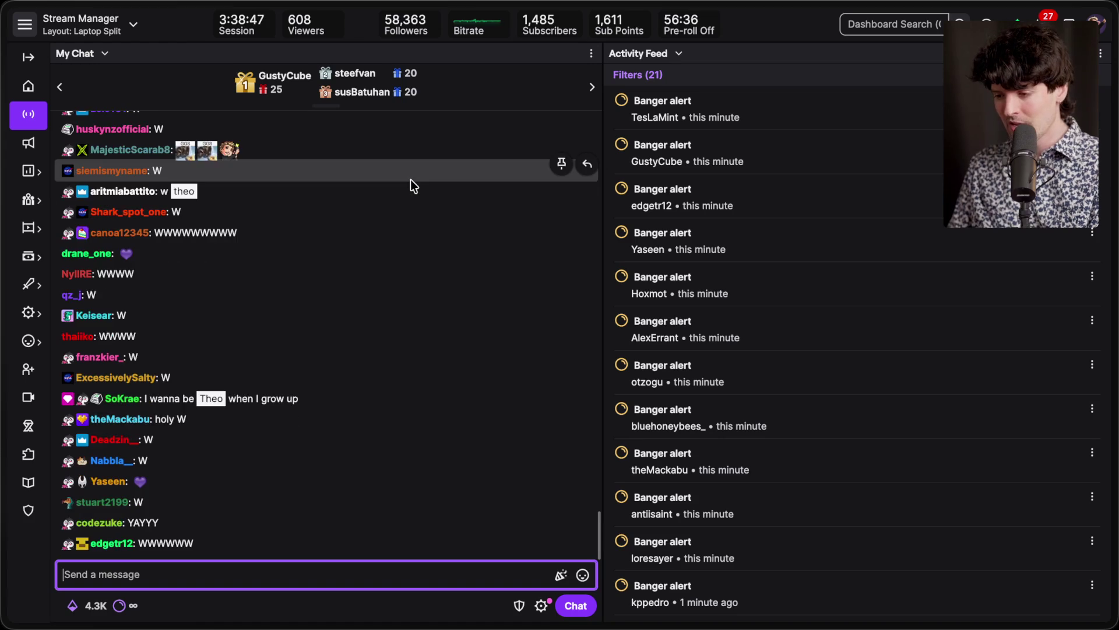
Step: Switch to the Forgejo homepage tab from the browser tab sidebar
mouse_move(1050, 362)
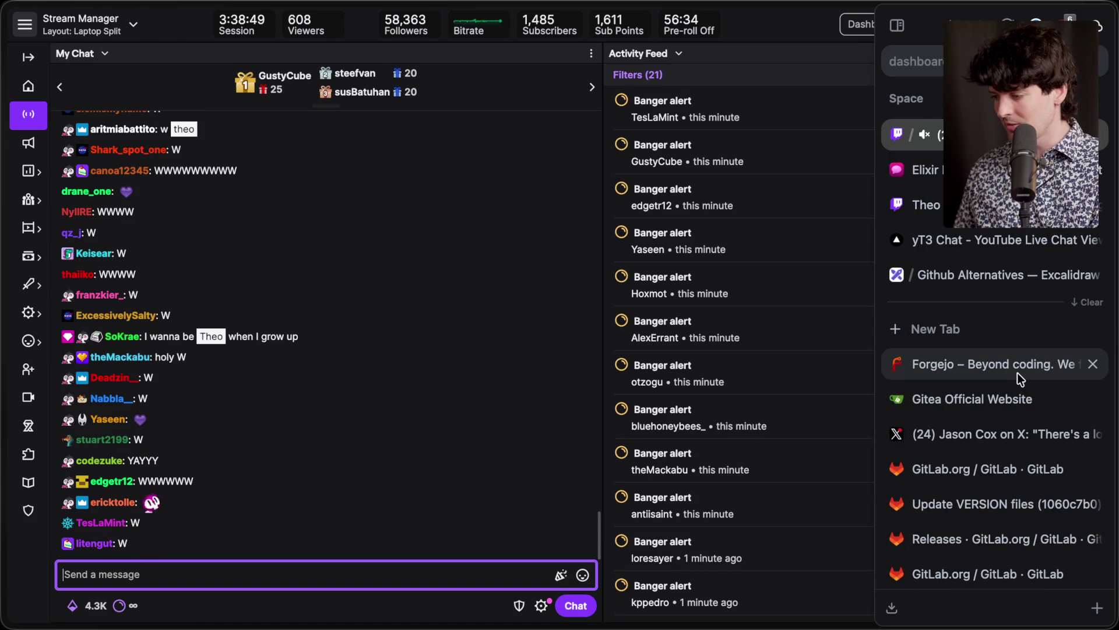
left_click(1018, 372)
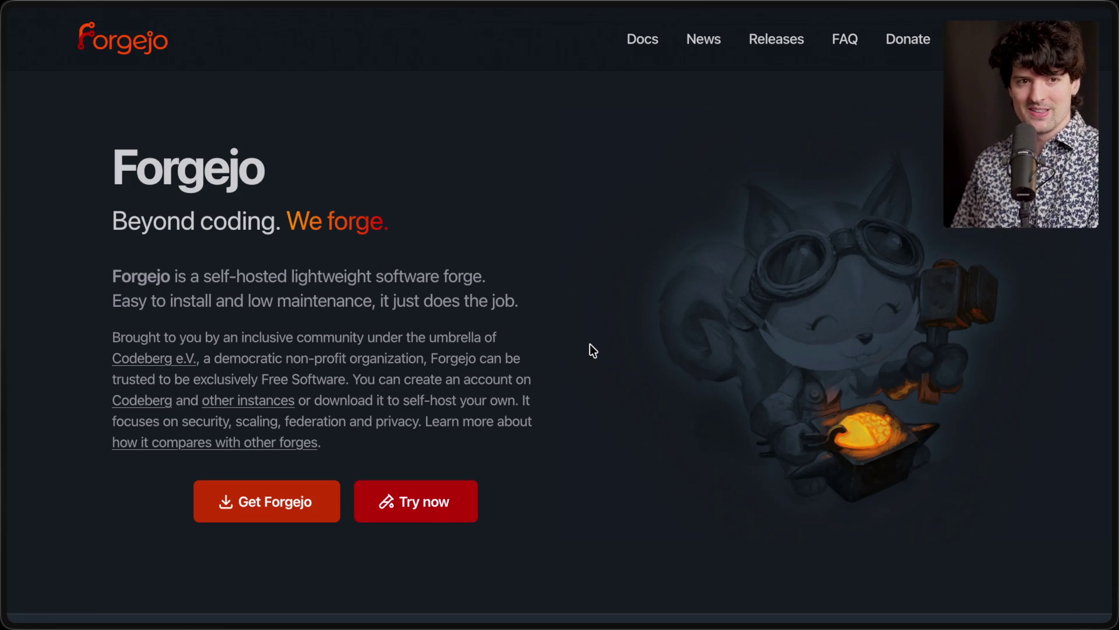
Step: Go back to the pinned Twitch Stream Manager chat tab
mouse_move(1108, 326)
left_click(909, 134)
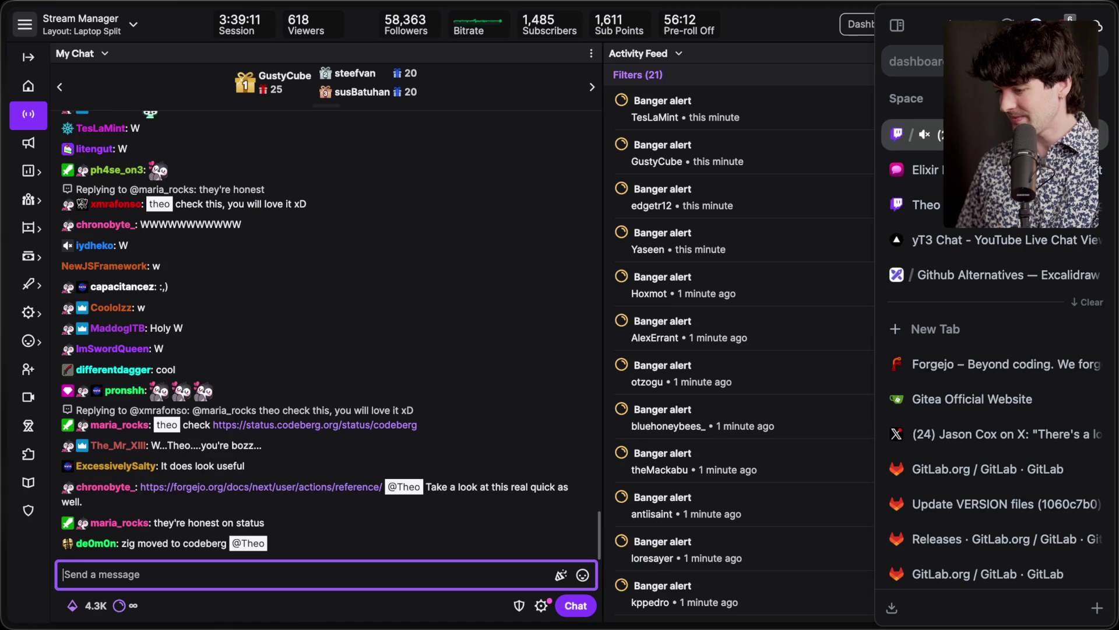
Step: Open the Forgejo Actions reference linked in chat and read through it
left_click(286, 486)
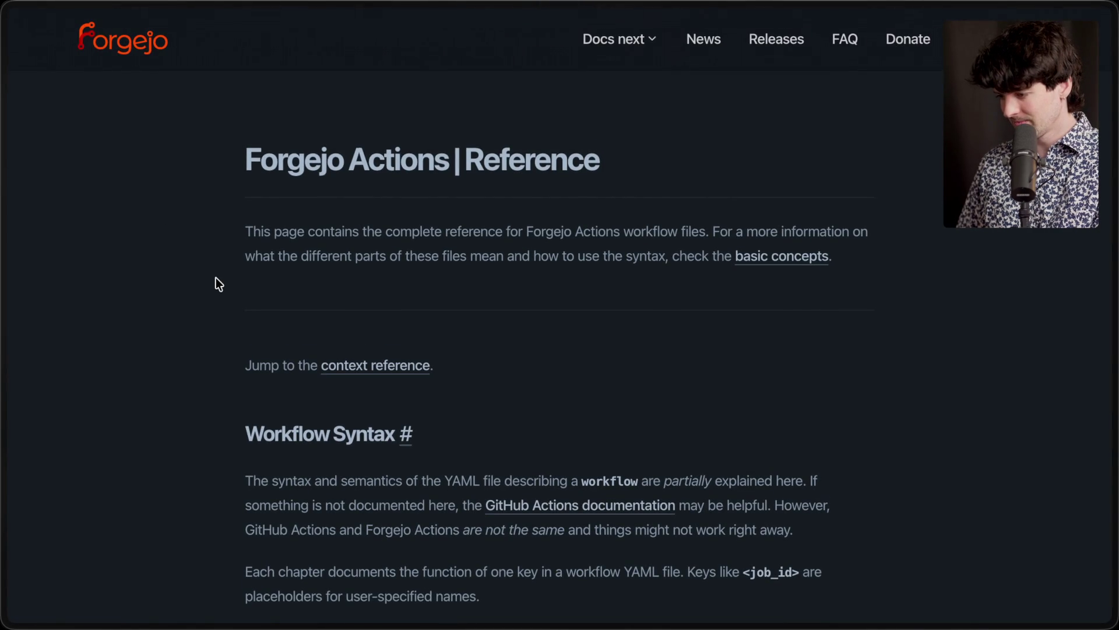
scroll(215, 277, "down", 3)
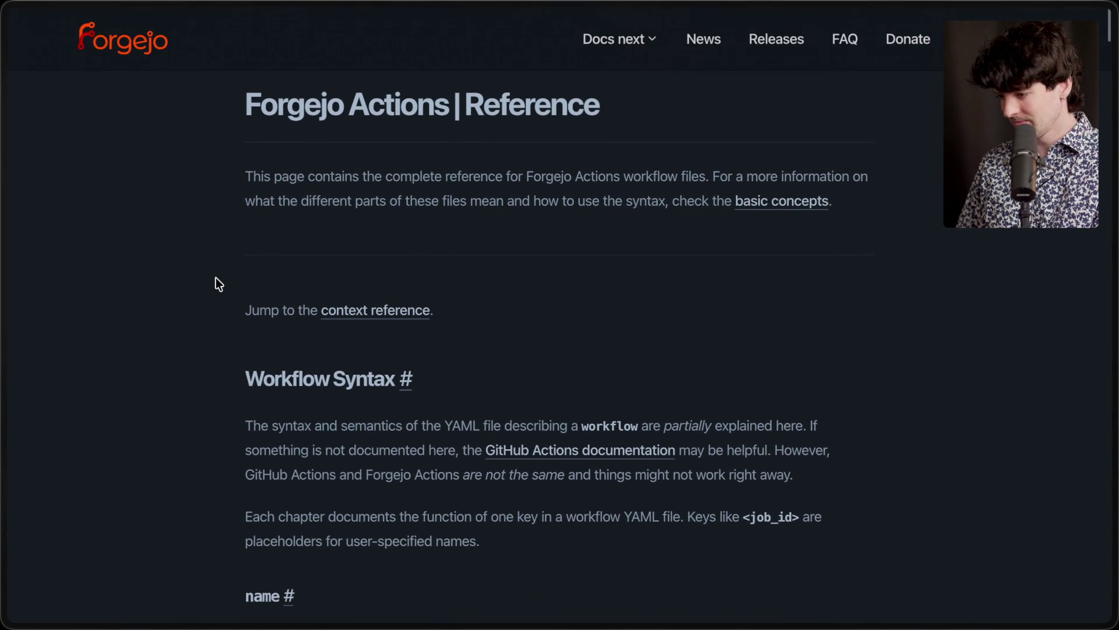
scroll(215, 278, "down", 1)
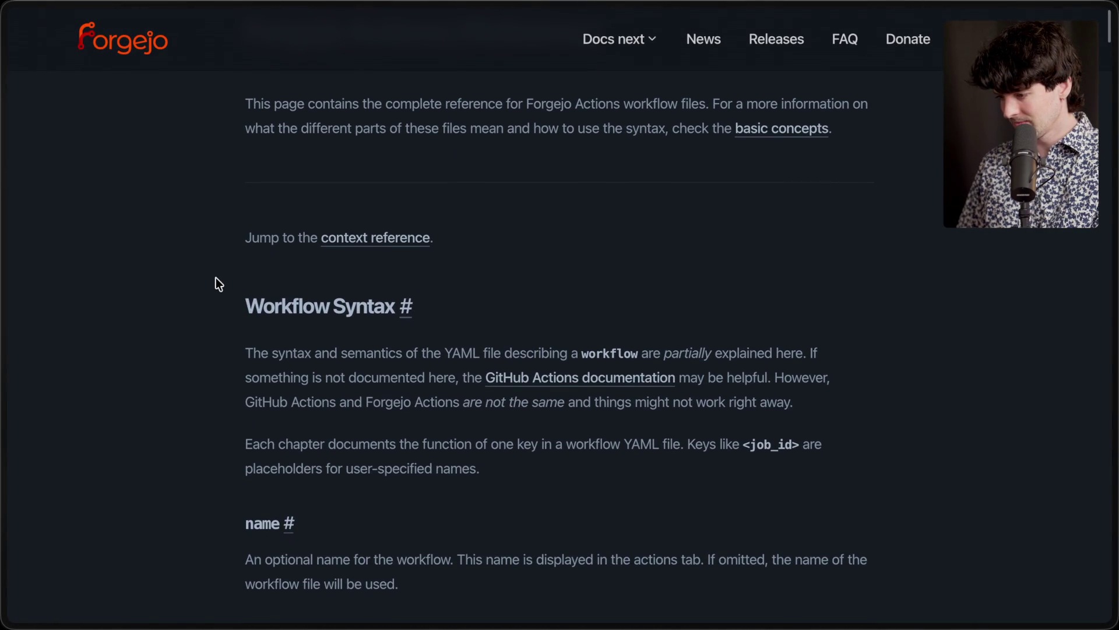
scroll(216, 278, "up", 4)
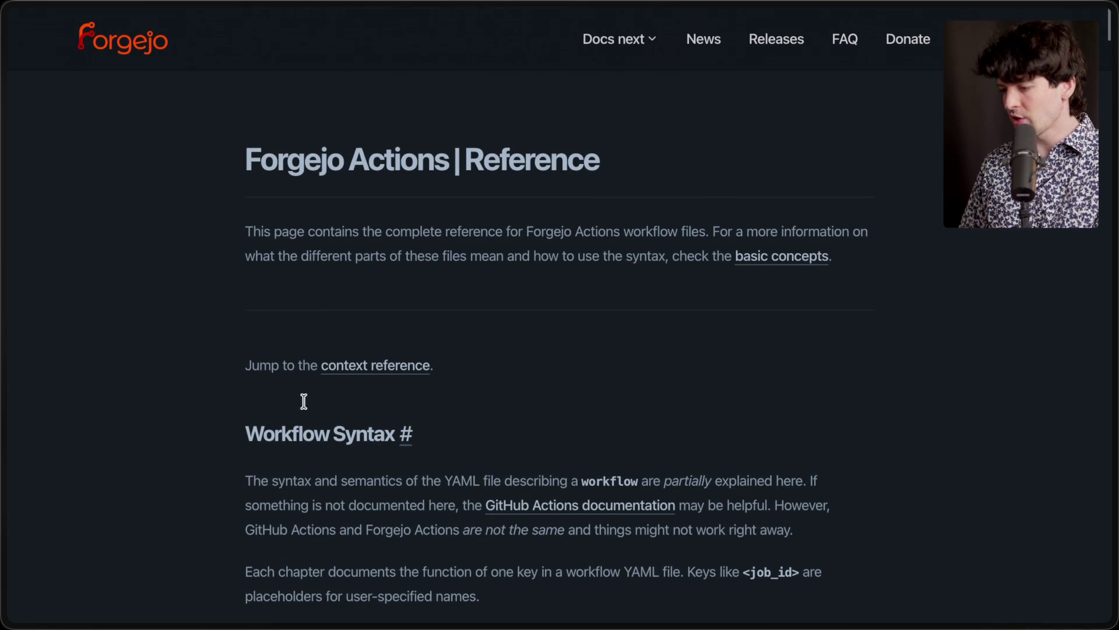
scroll(295, 437, "down", 4)
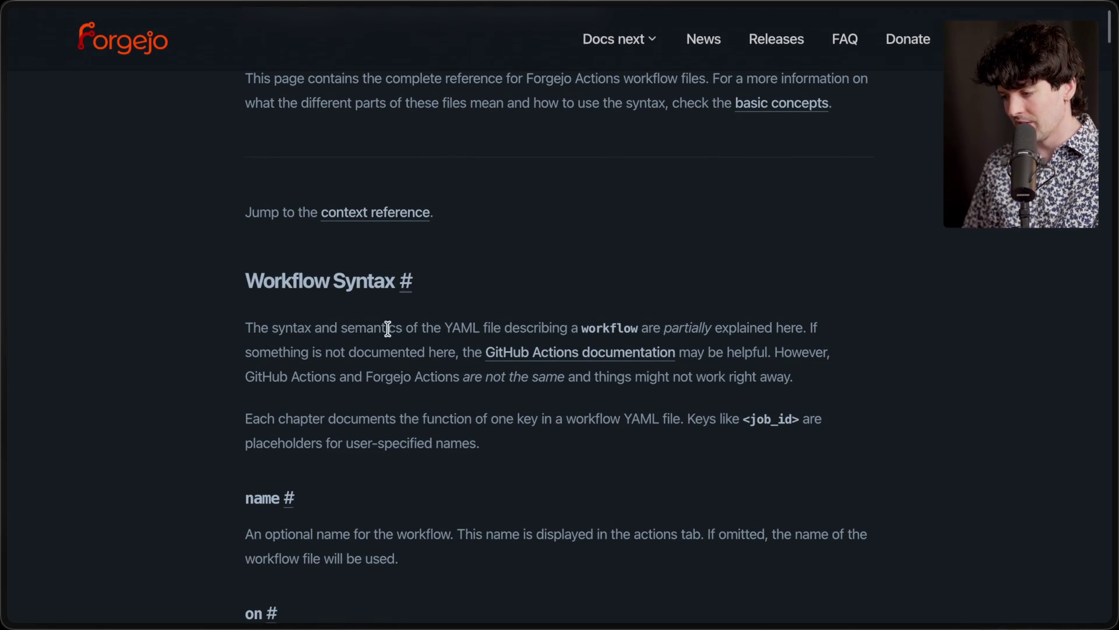
scroll(461, 495, "down", 10)
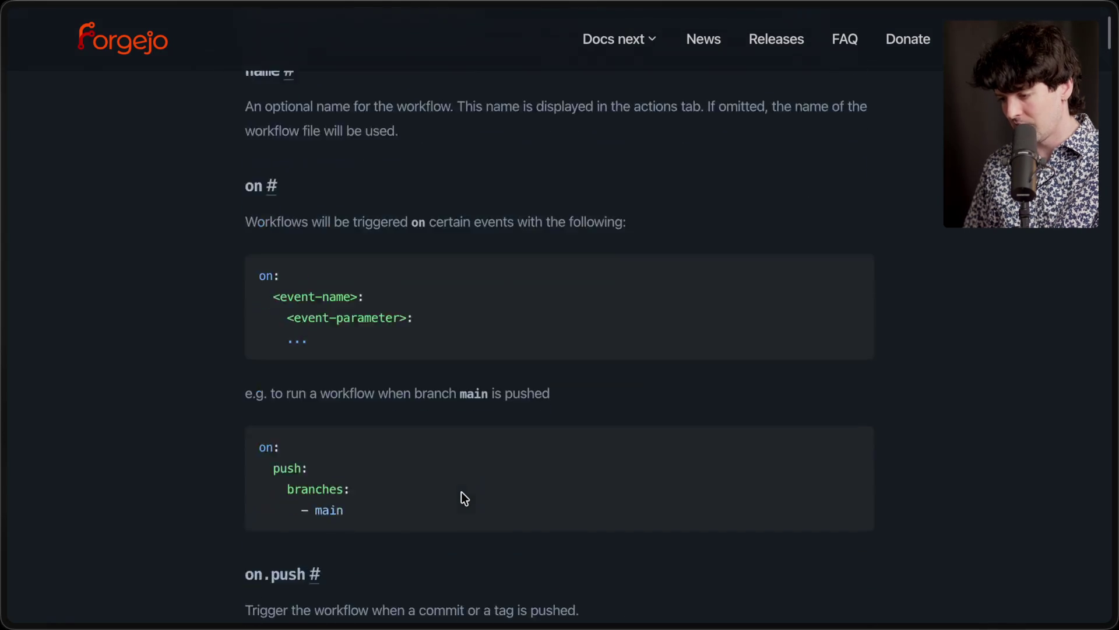
scroll(460, 492, "down", 15)
scroll(460, 491, "up", 12)
scroll(460, 492, "up", 15)
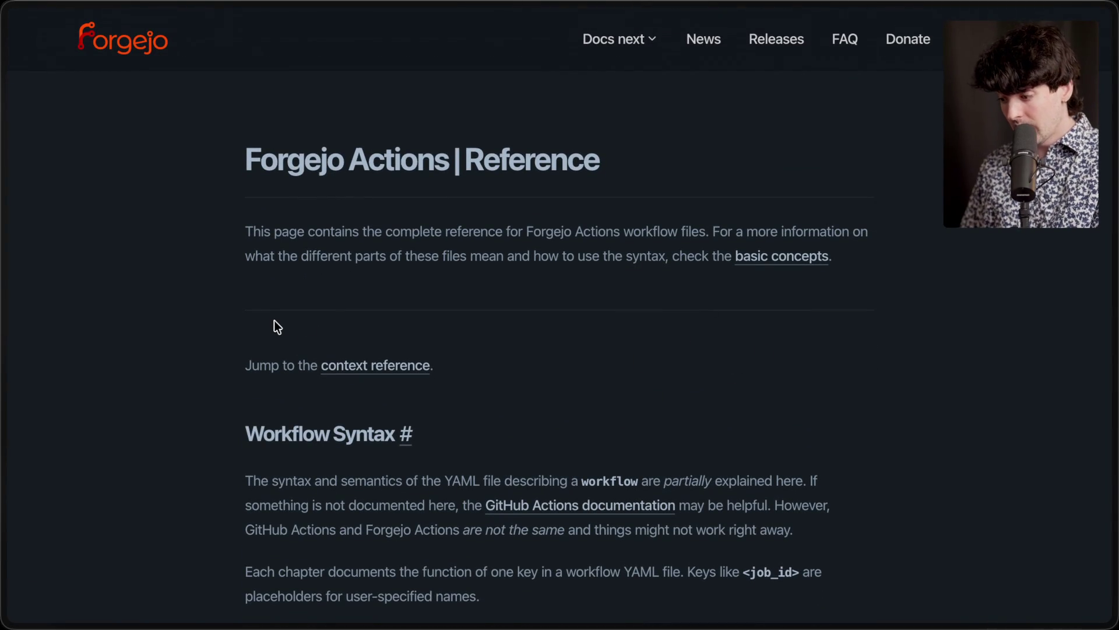
Step: Finish reading the Actions reference, then switch to the Github Alternatives drawing
scroll(501, 390, "down", 20)
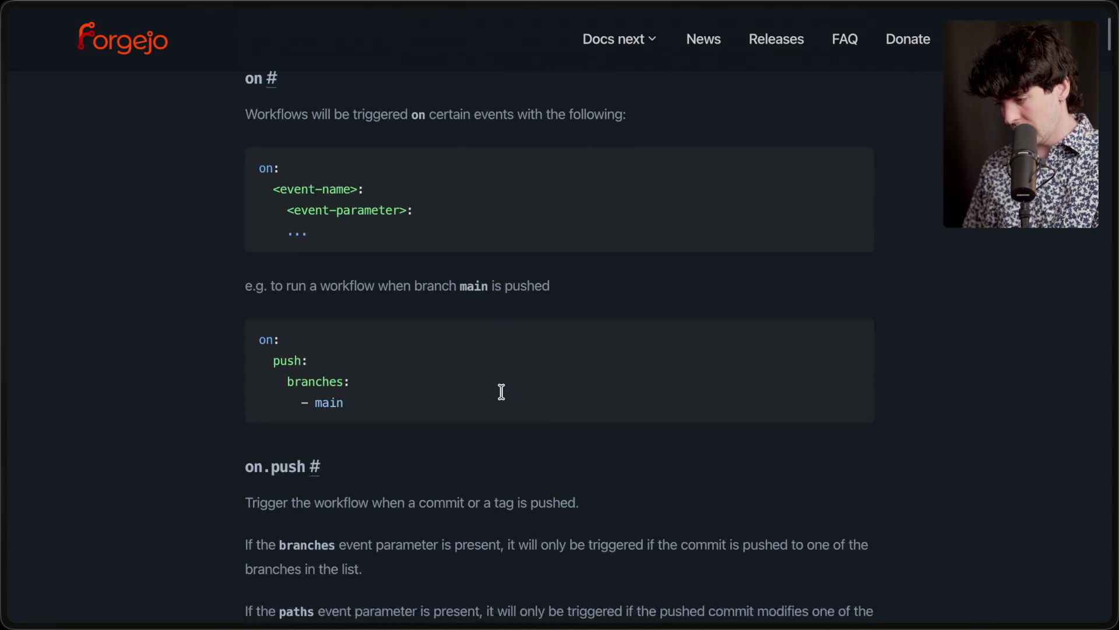
scroll(501, 390, "down", 20)
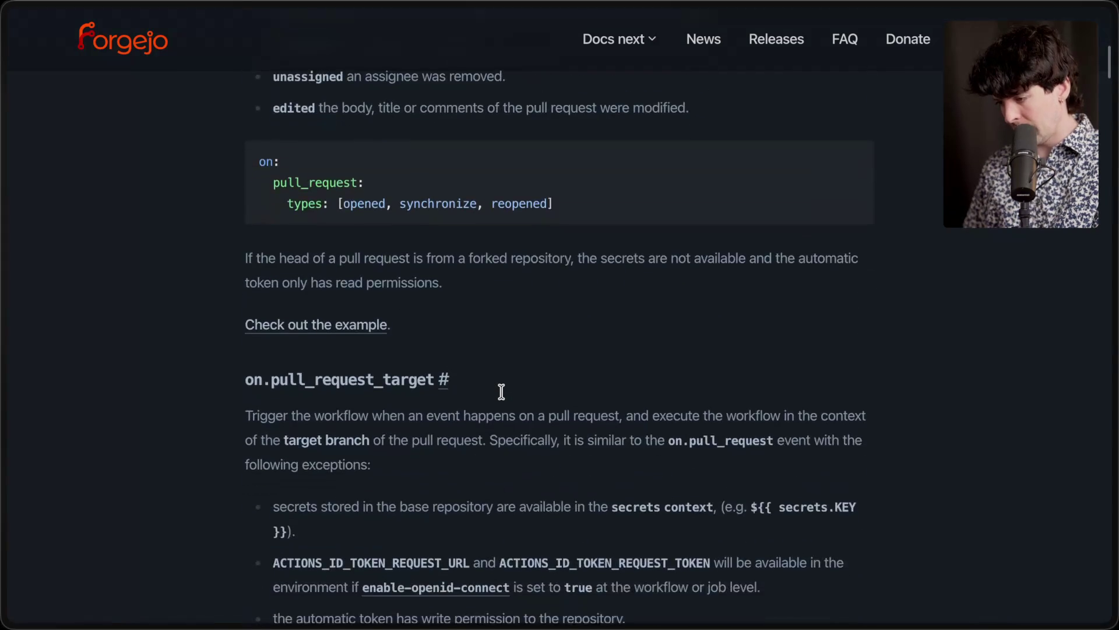
scroll(501, 391, "down", 15)
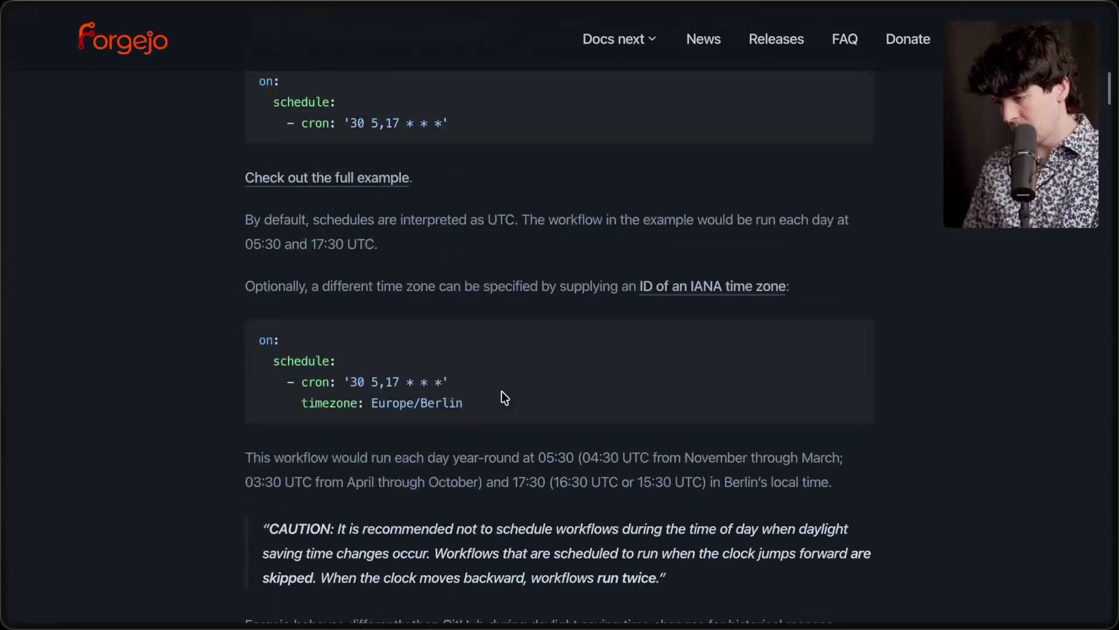
scroll(501, 391, "up", 20)
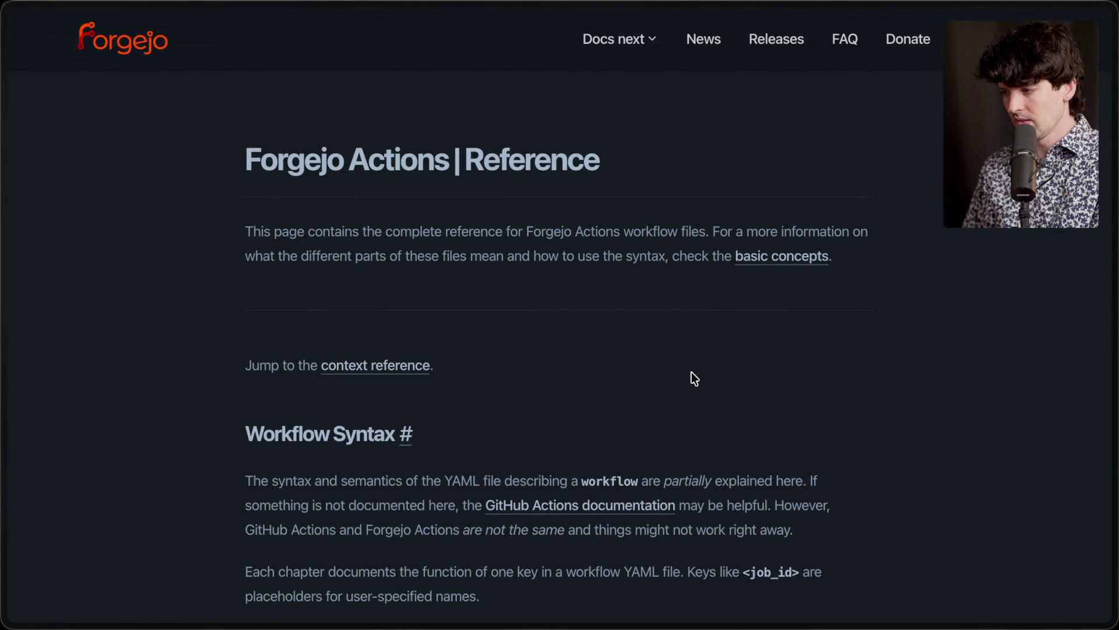
mouse_move(1073, 383)
left_click(967, 279)
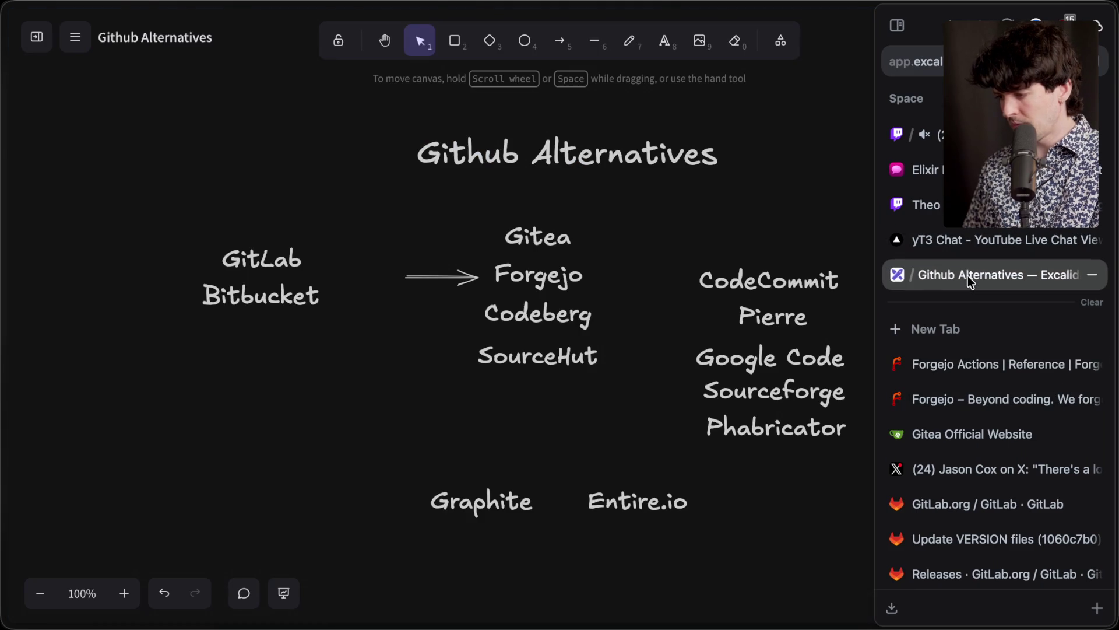
Step: Reposition the arrow between Forgejo and Codeberg, then return to the stream chat
left_click(450, 301)
mouse_move(450, 301)
left_mouse_down()
mouse_move(440, 270)
mouse_move(445, 309)
mouse_move(443, 272)
left_mouse_up()
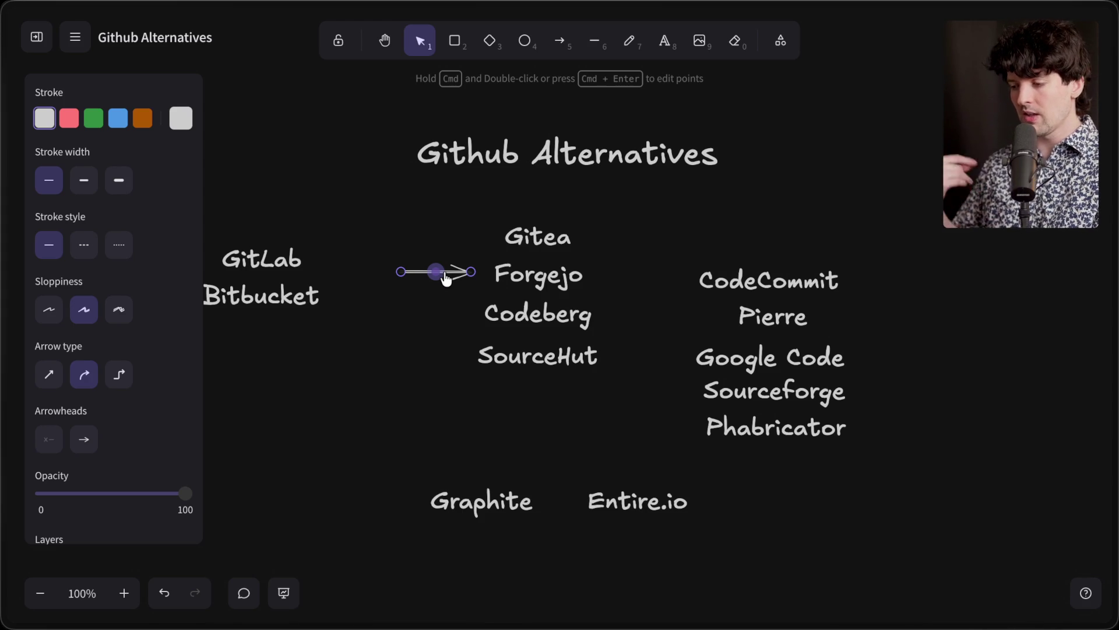
left_click_drag(453, 271, 456, 314)
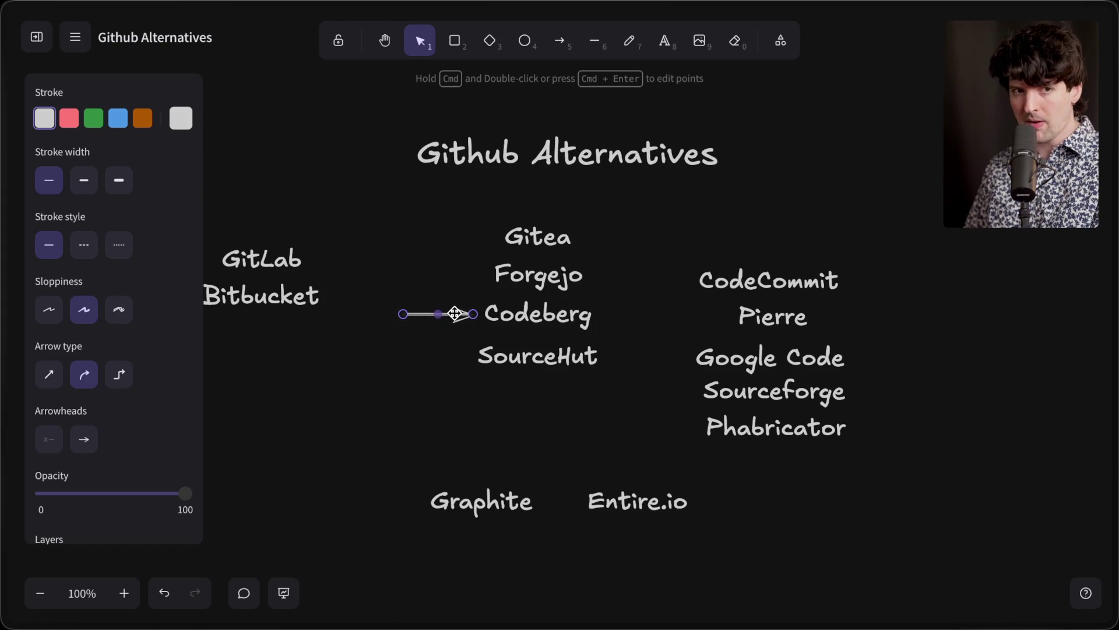
mouse_move(452, 314)
left_mouse_down()
mouse_move(449, 267)
mouse_move(447, 305)
mouse_move(450, 283)
mouse_move(447, 295)
left_mouse_up()
mouse_move(1112, 332)
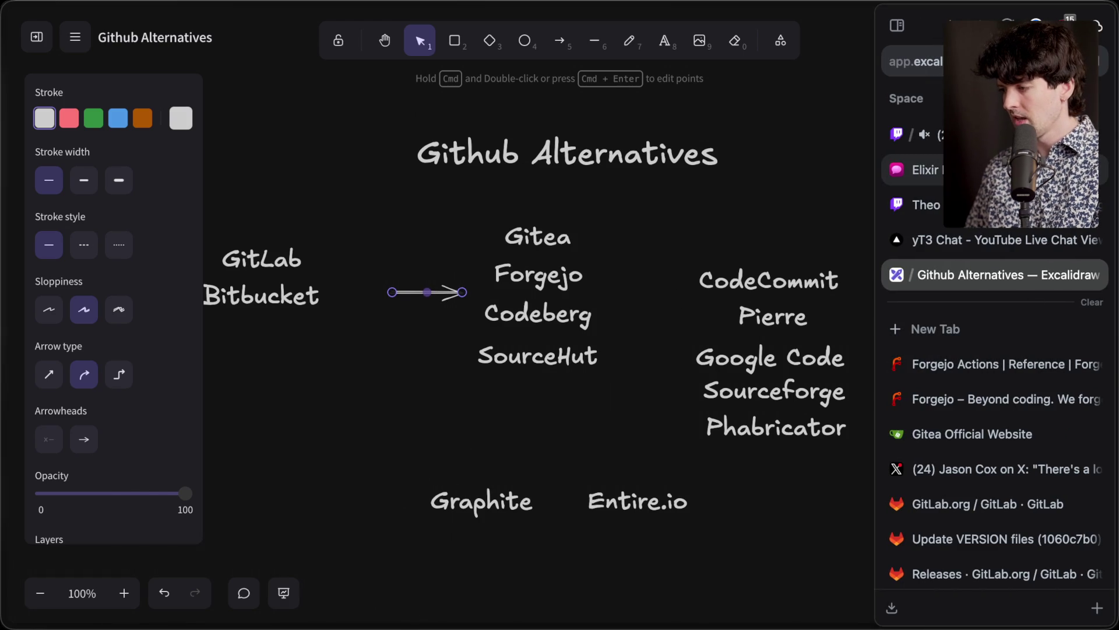
left_click(913, 135)
Step: Open the status.codeberg.org link from chat and highlight the Forgejo Actions service name
left_click(313, 446)
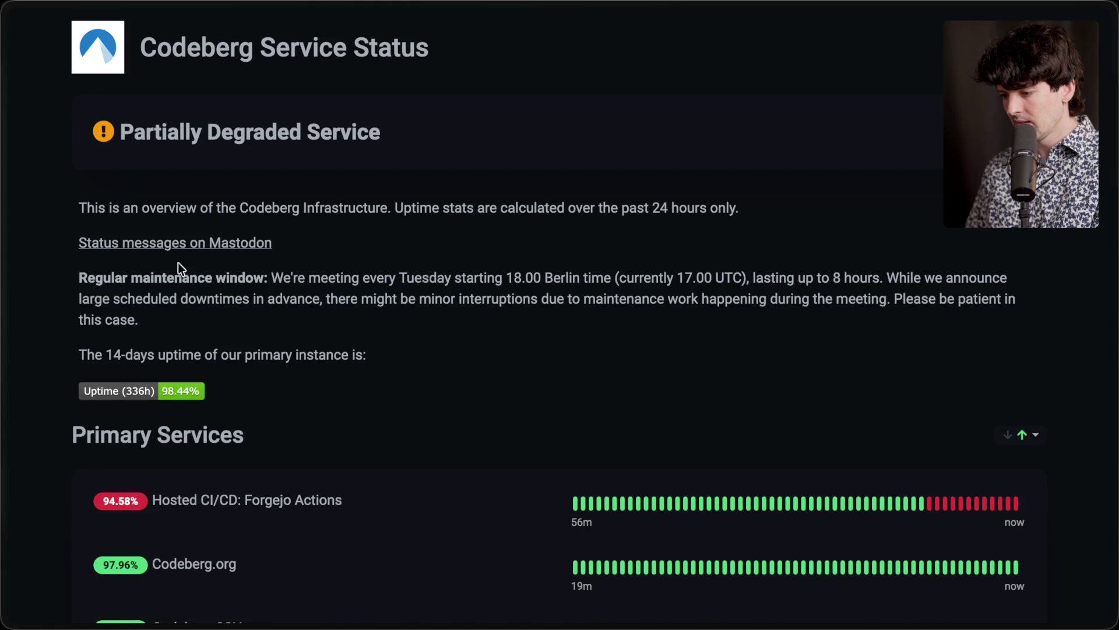
scroll(385, 426, "down", 3)
left_click_drag(390, 402, 154, 395)
left_click(408, 330)
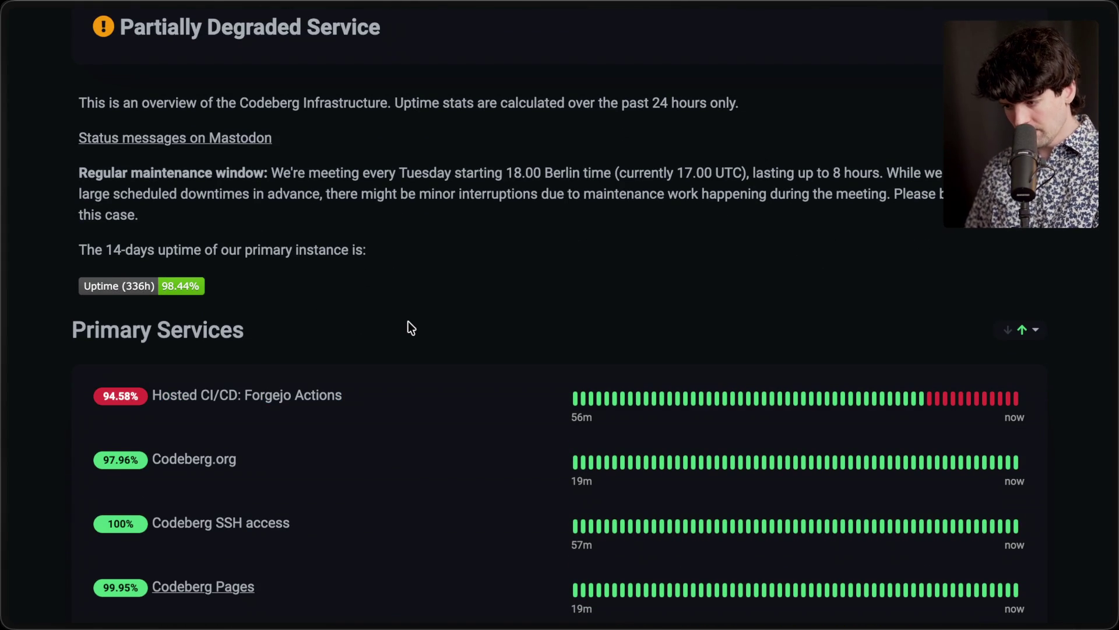
Step: Review the service uptimes, then open Codeberg's status messages on Mastodon
scroll(408, 326, "down", 3)
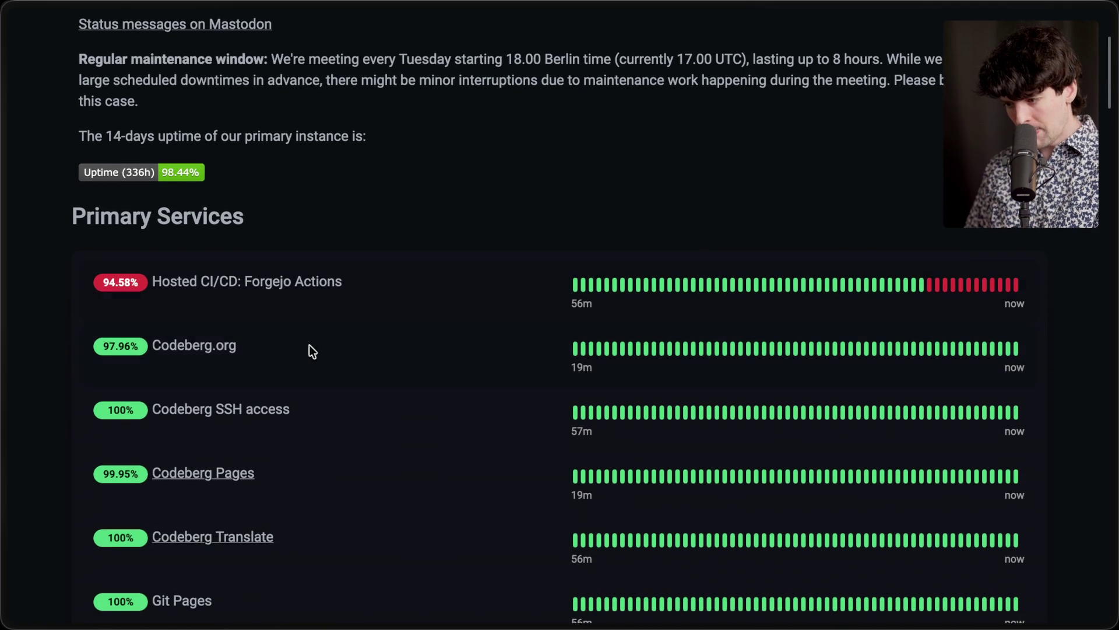
scroll(188, 349, "down", 3)
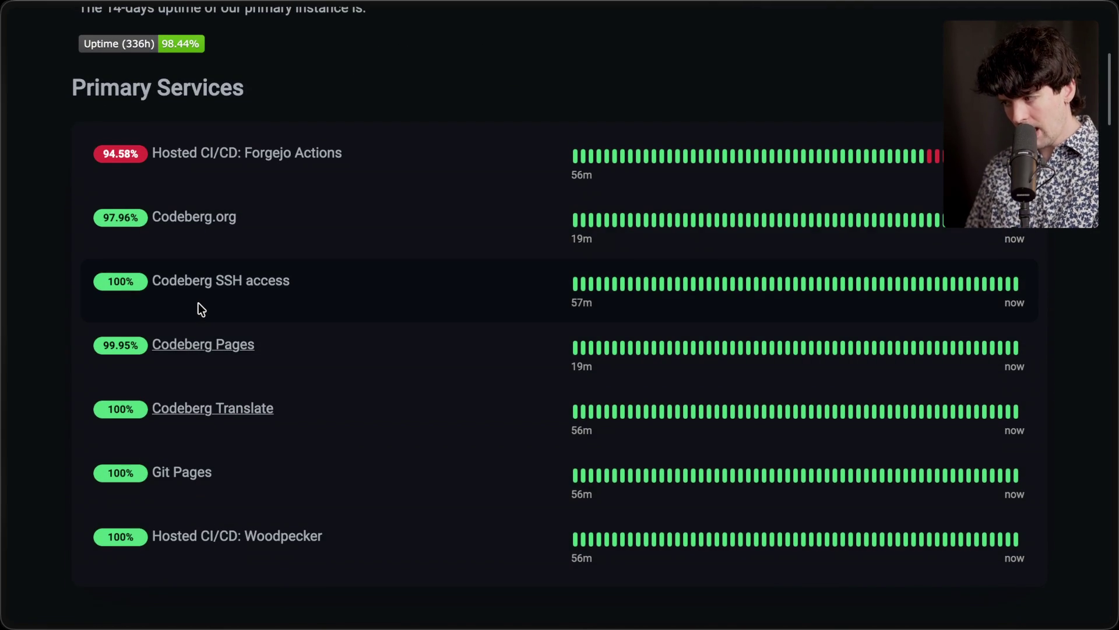
scroll(198, 303, "up", 6)
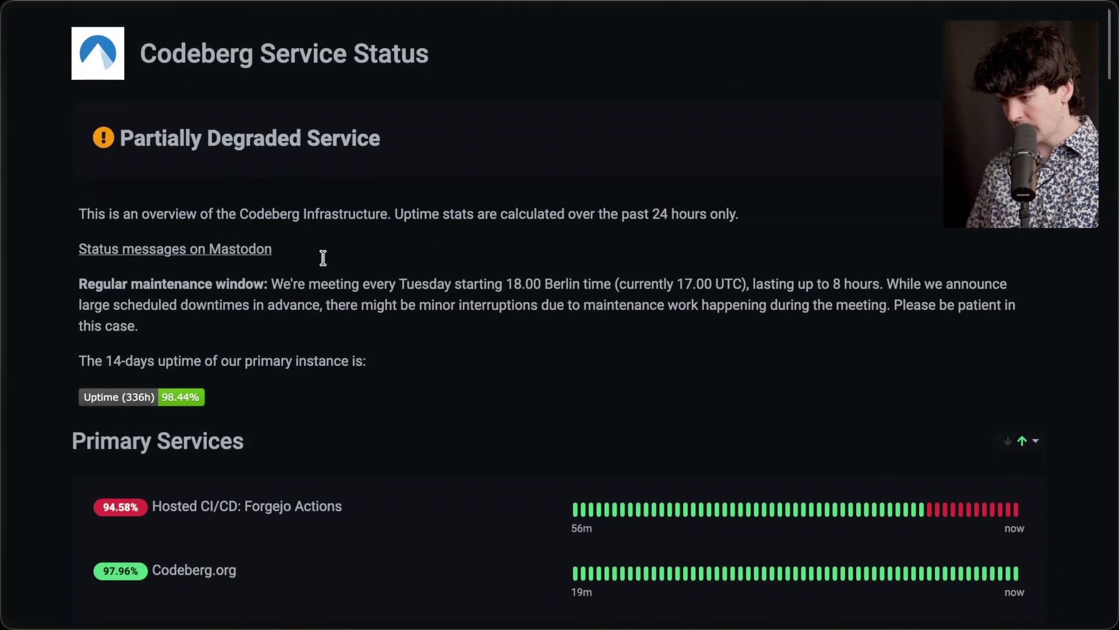
scroll(258, 113, "down", 1)
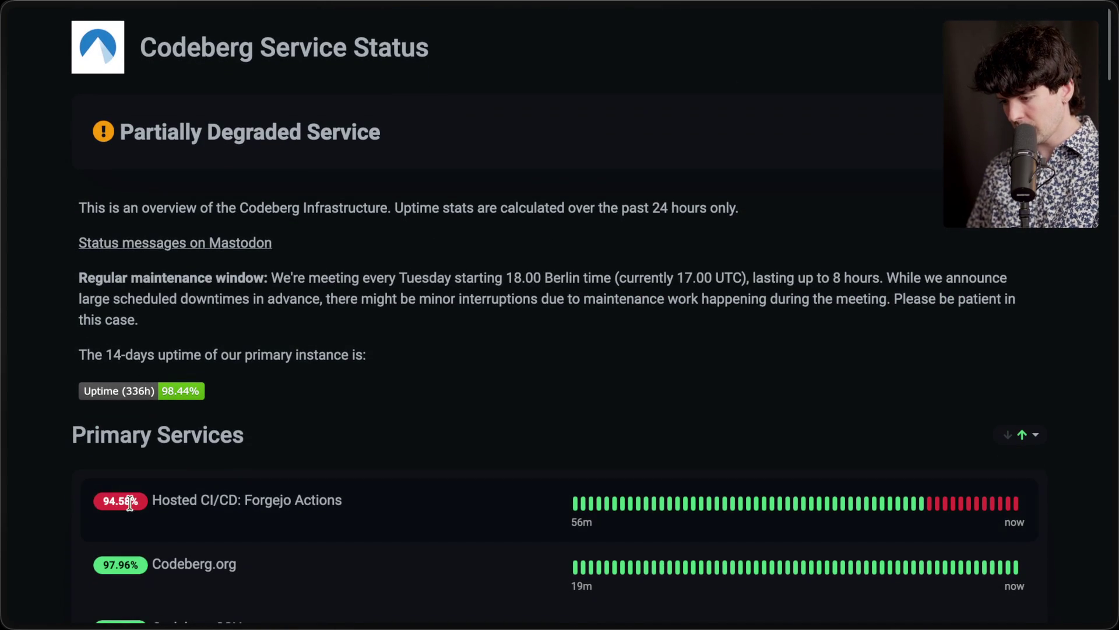
left_click(196, 248)
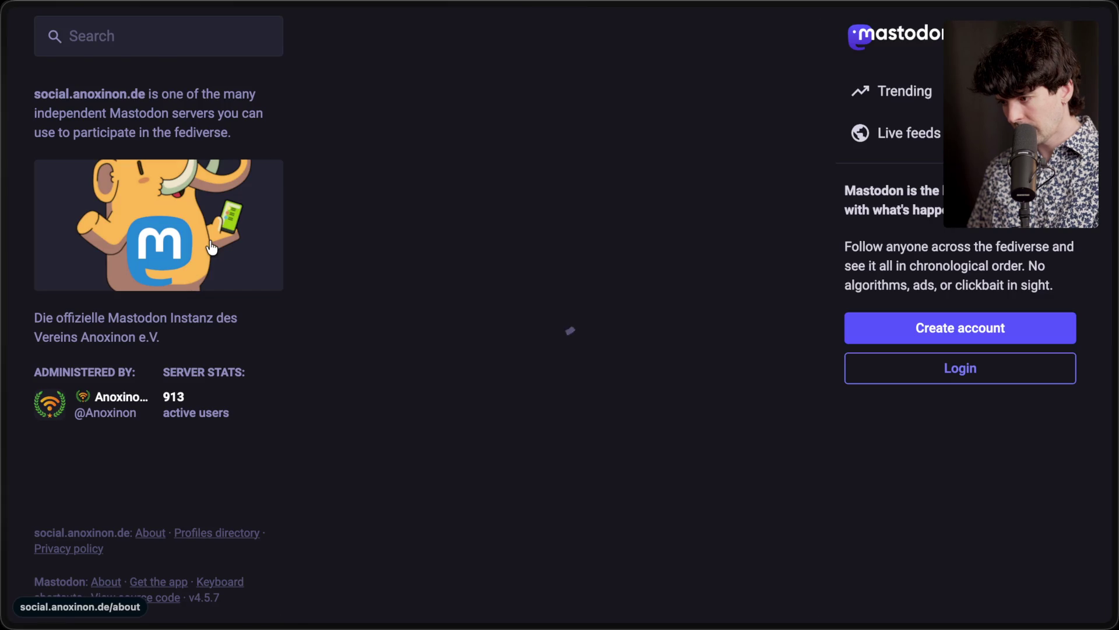
Step: Scroll through the Codeberg Status posts on Mastodon
scroll(543, 387, "down", 8)
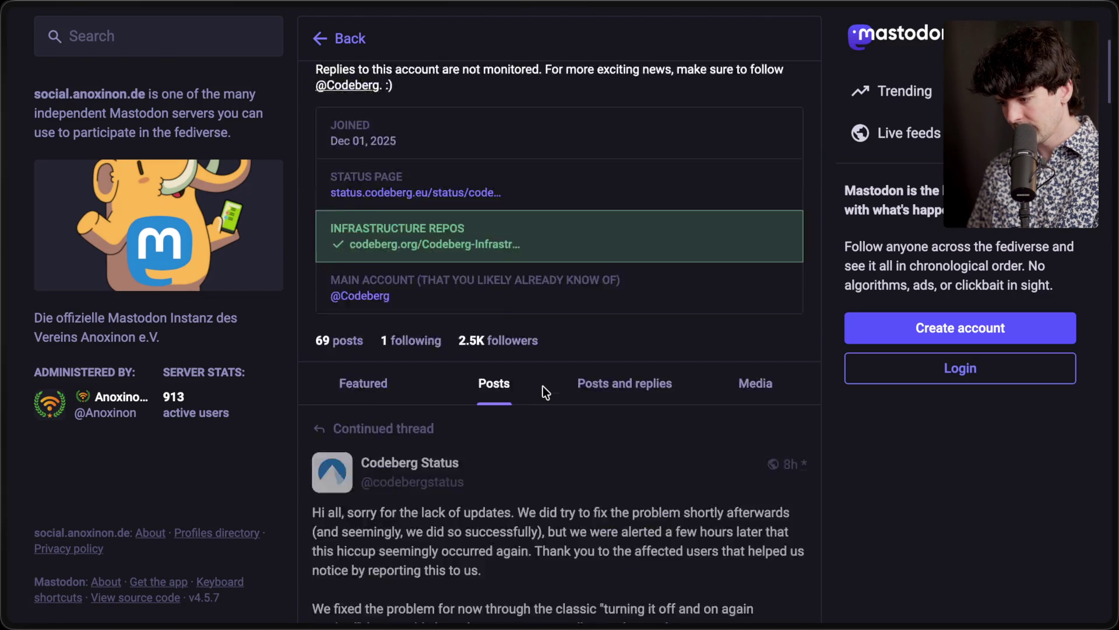
scroll(545, 393, "down", 2)
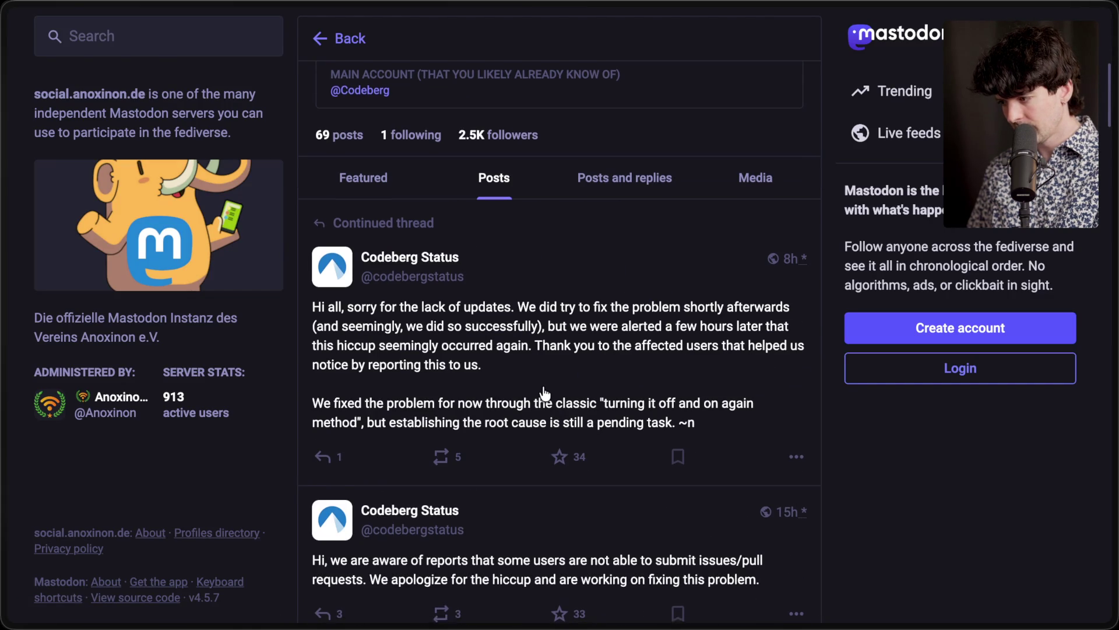
scroll(545, 394, "down", 4)
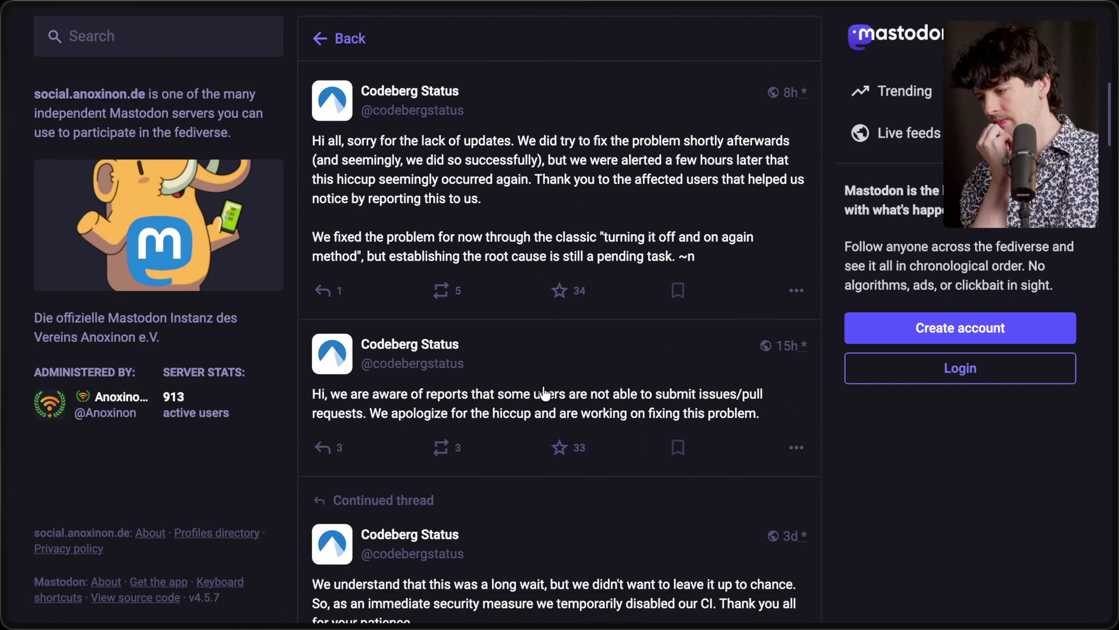
scroll(544, 390, "down", 1)
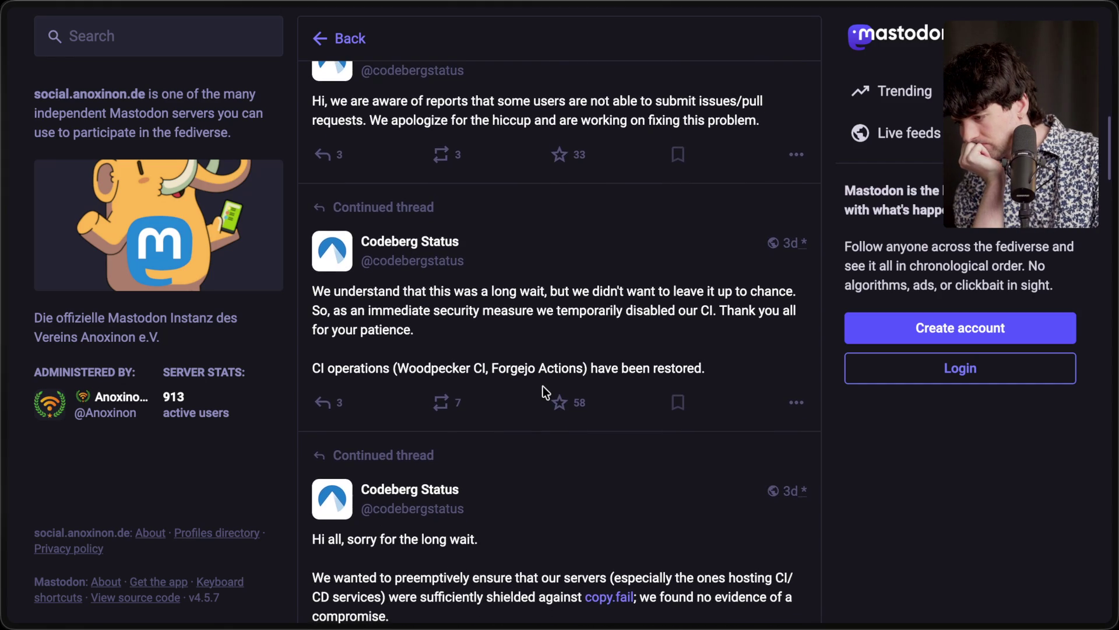
scroll(544, 389, "down", 1)
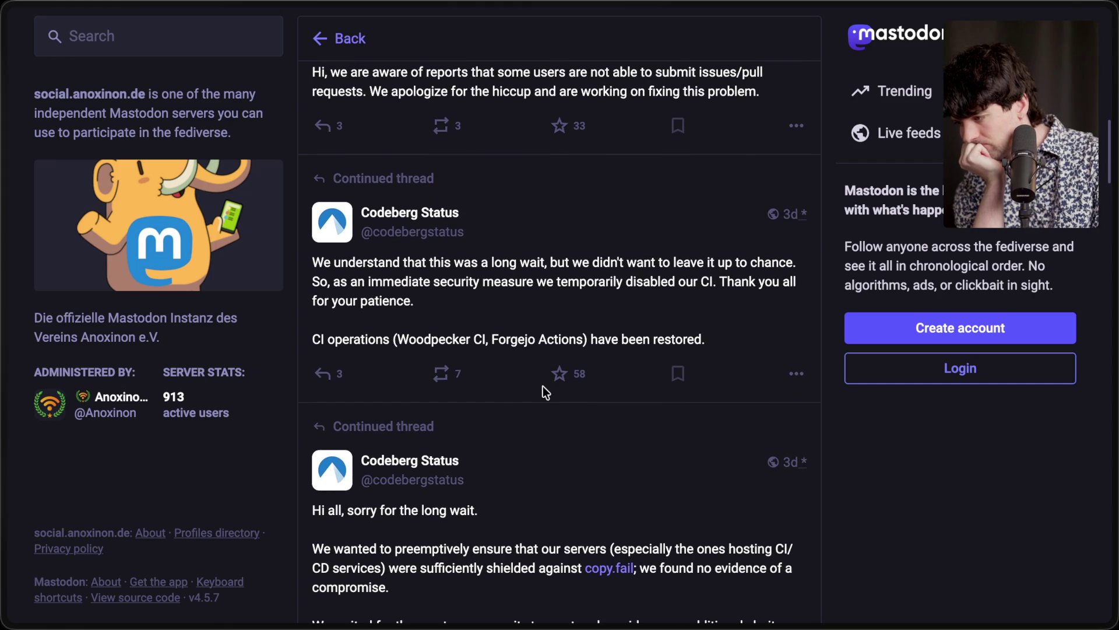
scroll(543, 386, "down", 2)
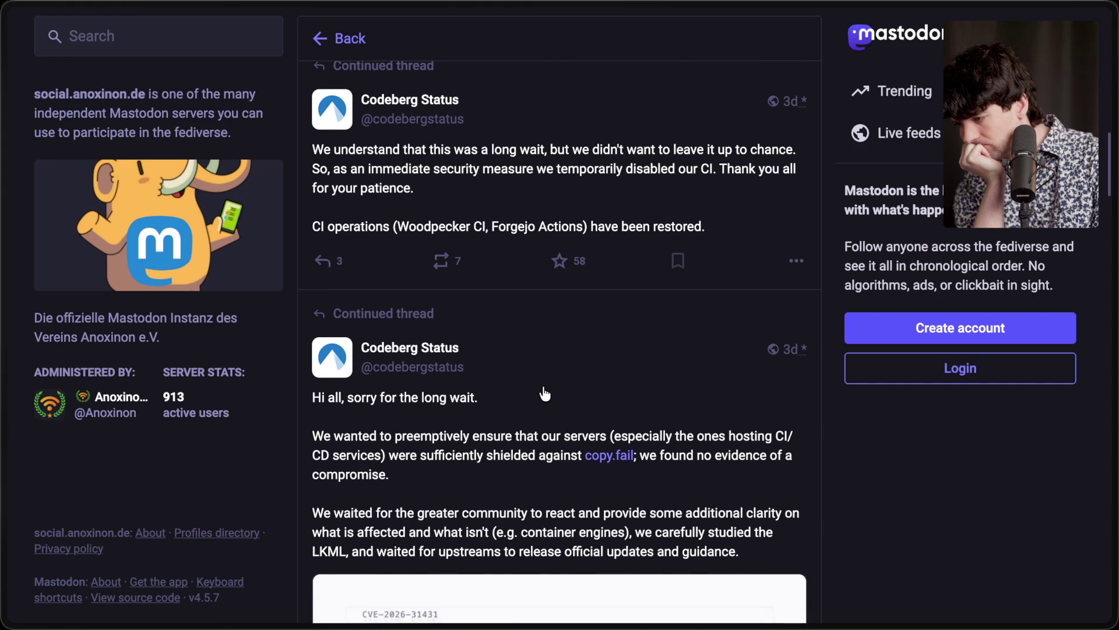
scroll(545, 394, "down", 2)
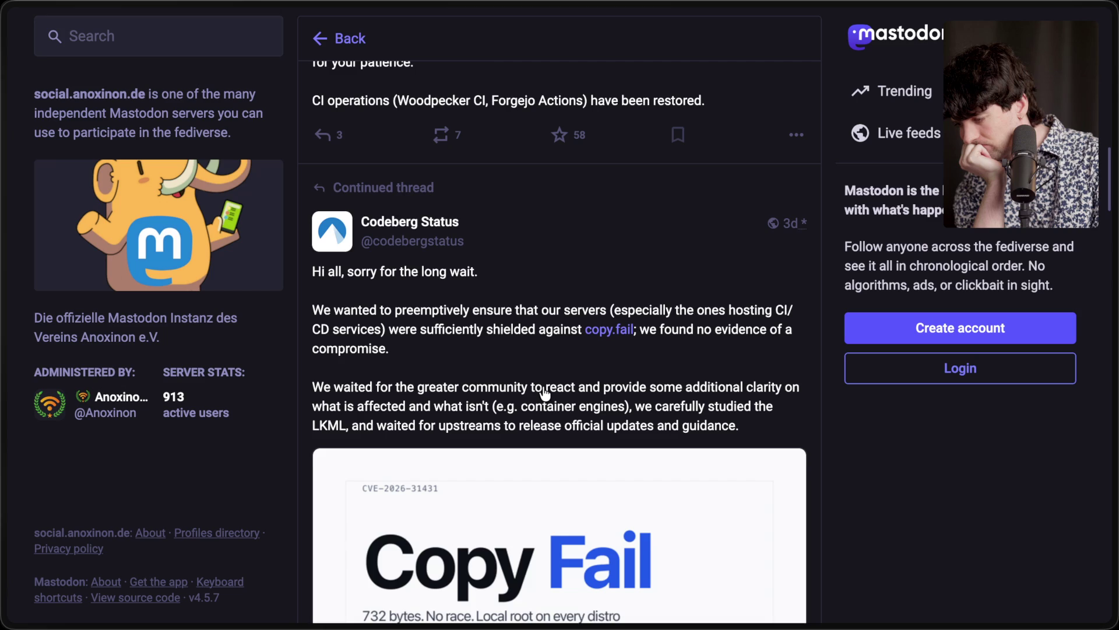
scroll(545, 394, "down", 2)
scroll(545, 391, "down", 1)
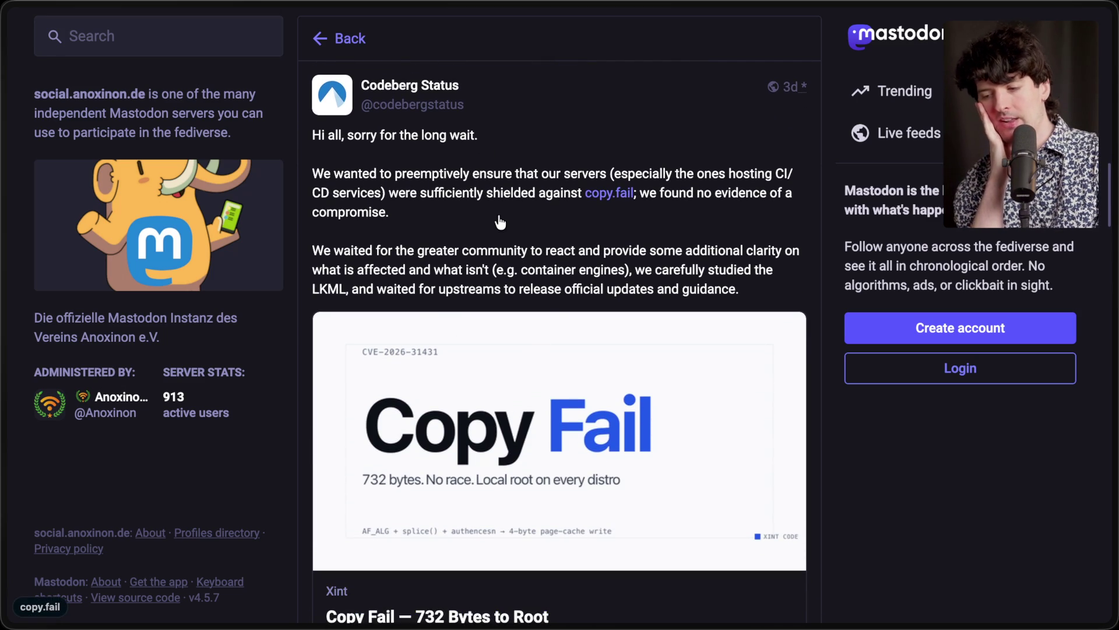
scroll(500, 222, "down", 2)
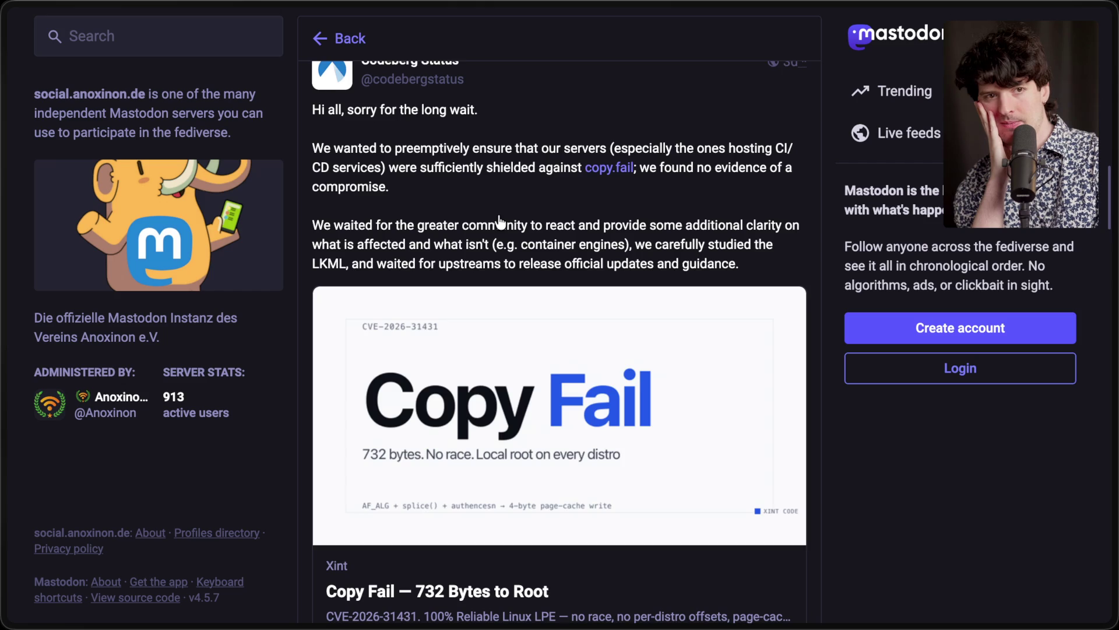
scroll(500, 221, "down", 10)
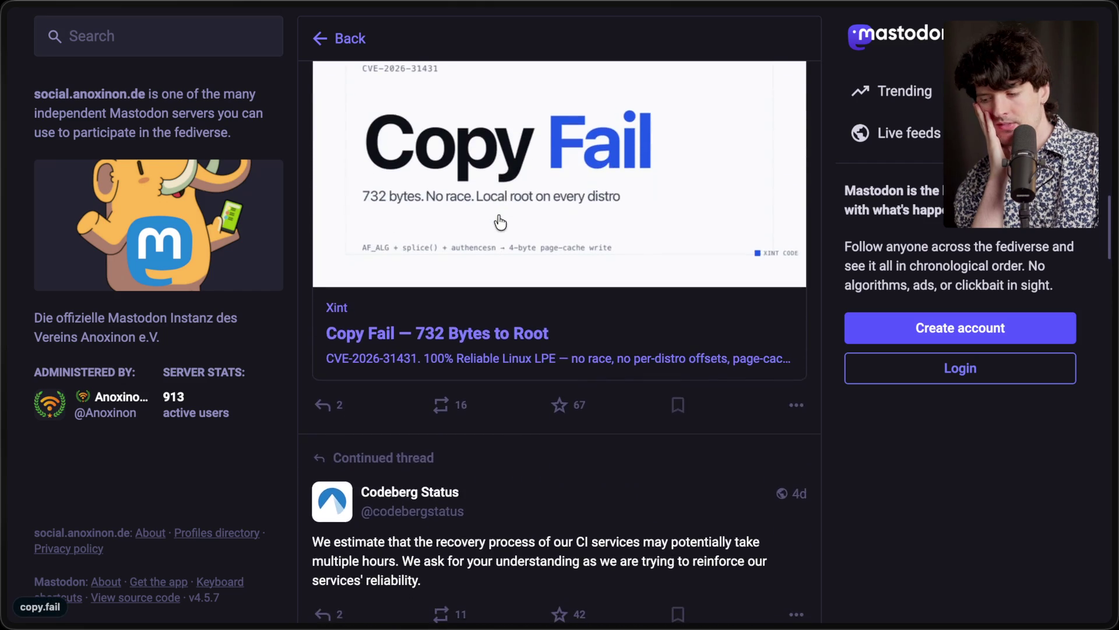
scroll(500, 222, "up", 15)
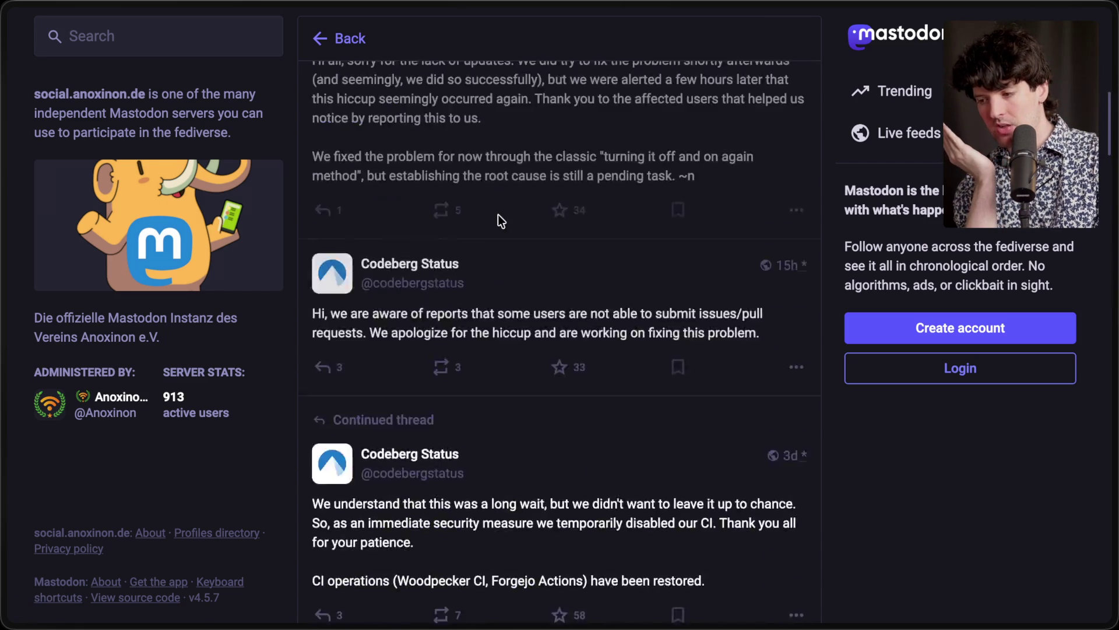
scroll(498, 215, "down", 1)
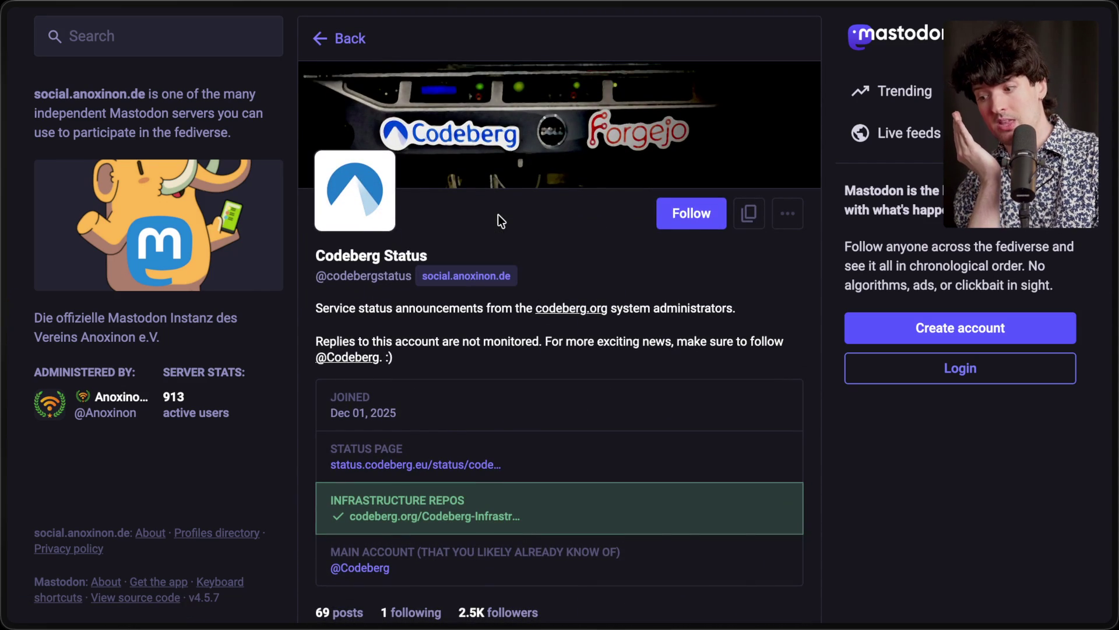
scroll(498, 216, "down", 8)
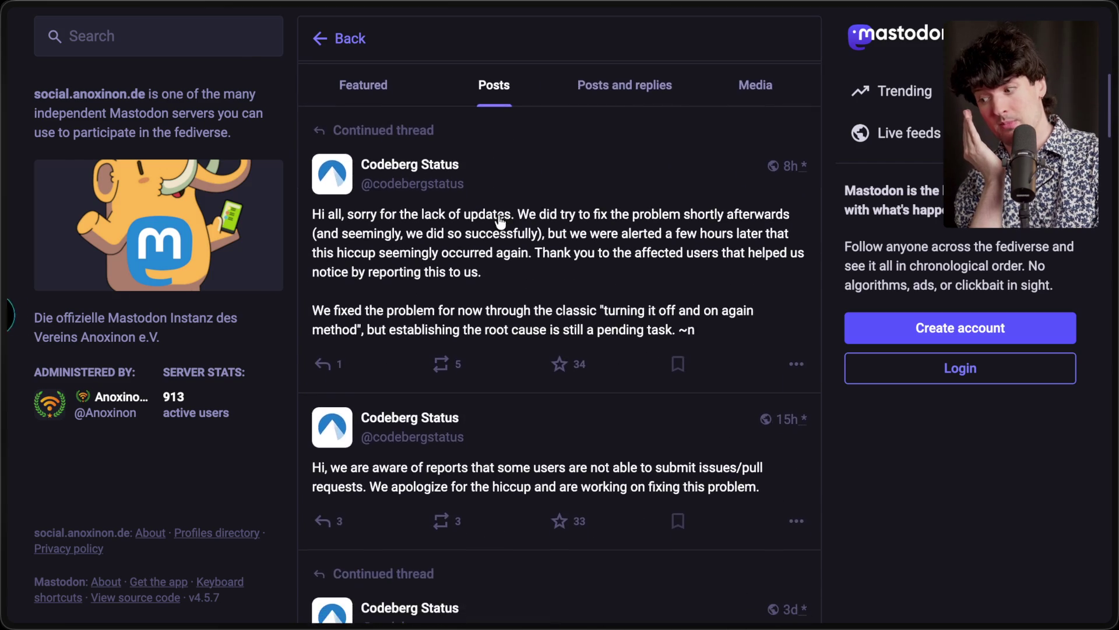
Step: Glance at the status page tab, then open the Codeberg Status profile
key("ctrl+Tab")
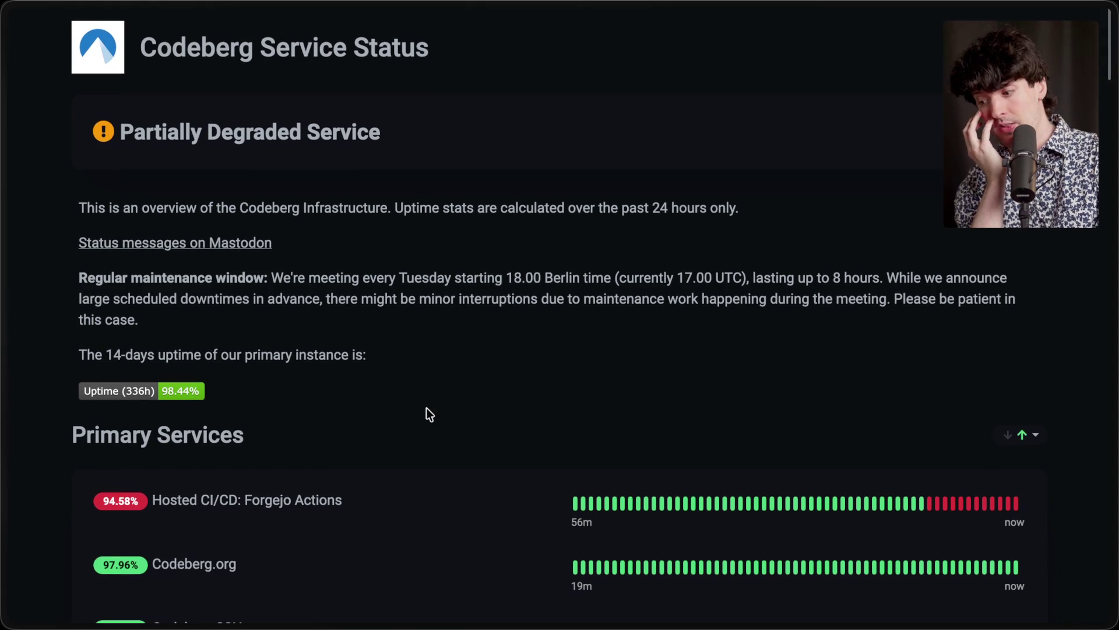
key("ctrl+shift+Tab")
scroll(349, 506, "down", 15)
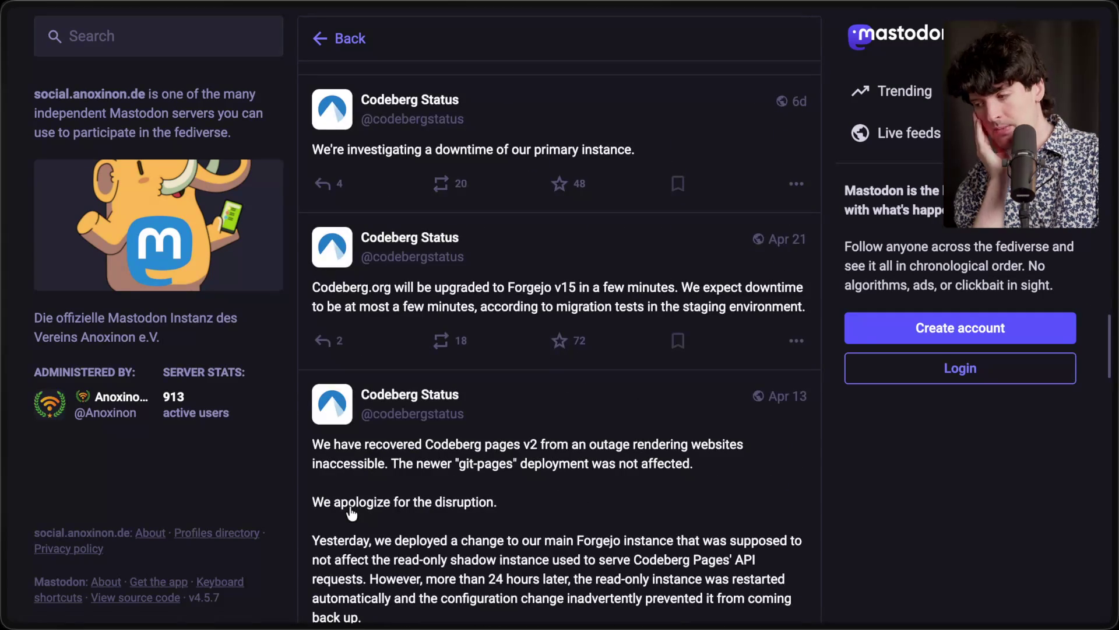
scroll(350, 512, "up", 5)
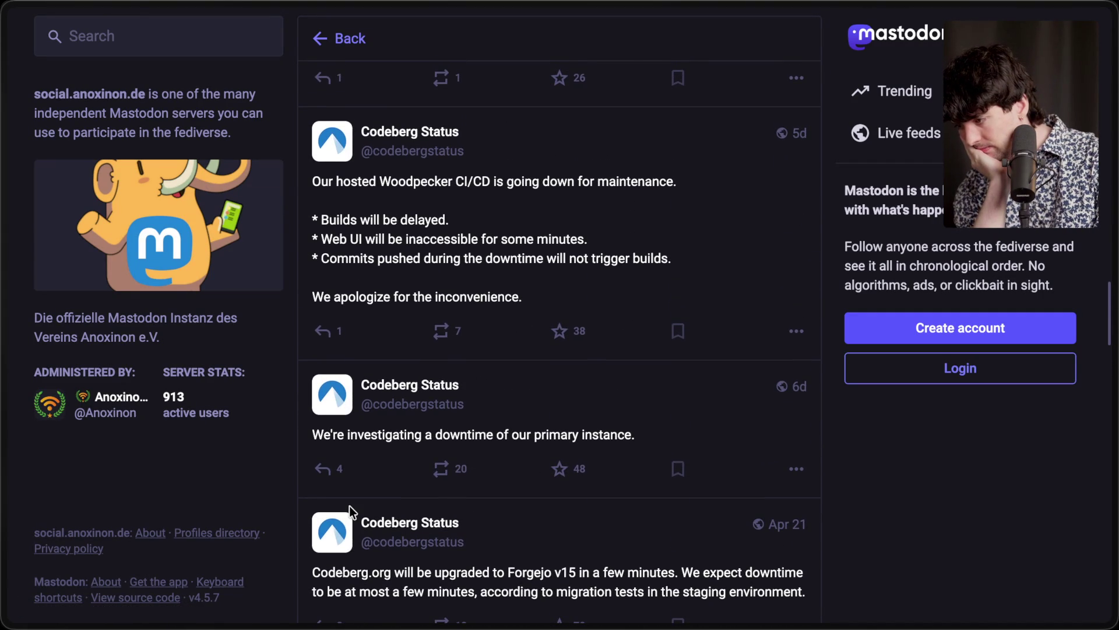
scroll(350, 511, "up", 1)
scroll(350, 512, "up", 5)
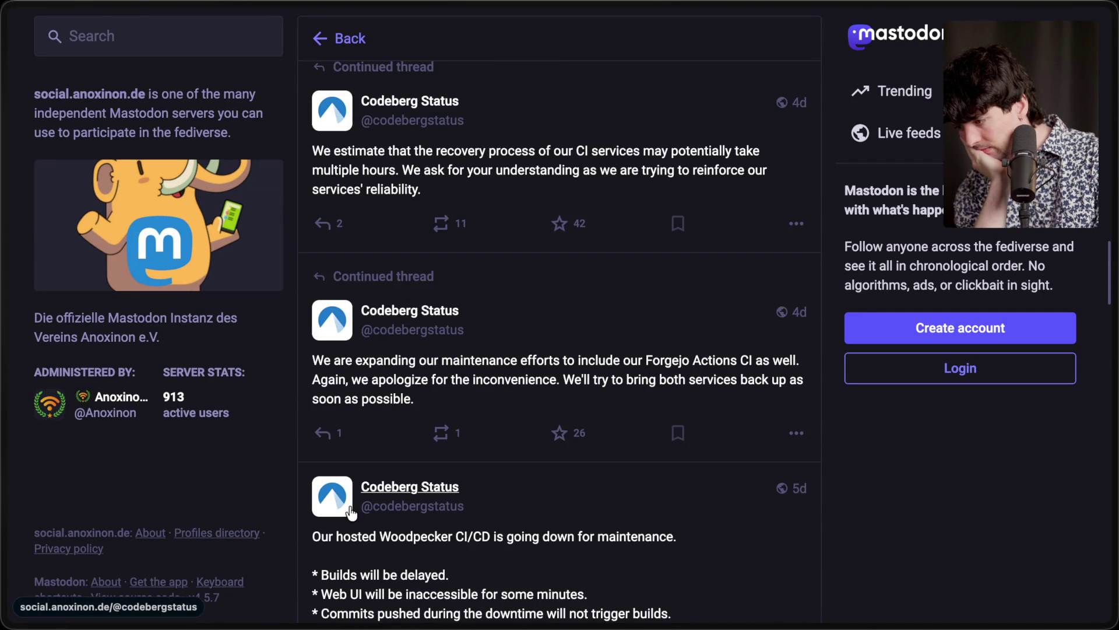
scroll(351, 512, "up", 10)
left_click(348, 505)
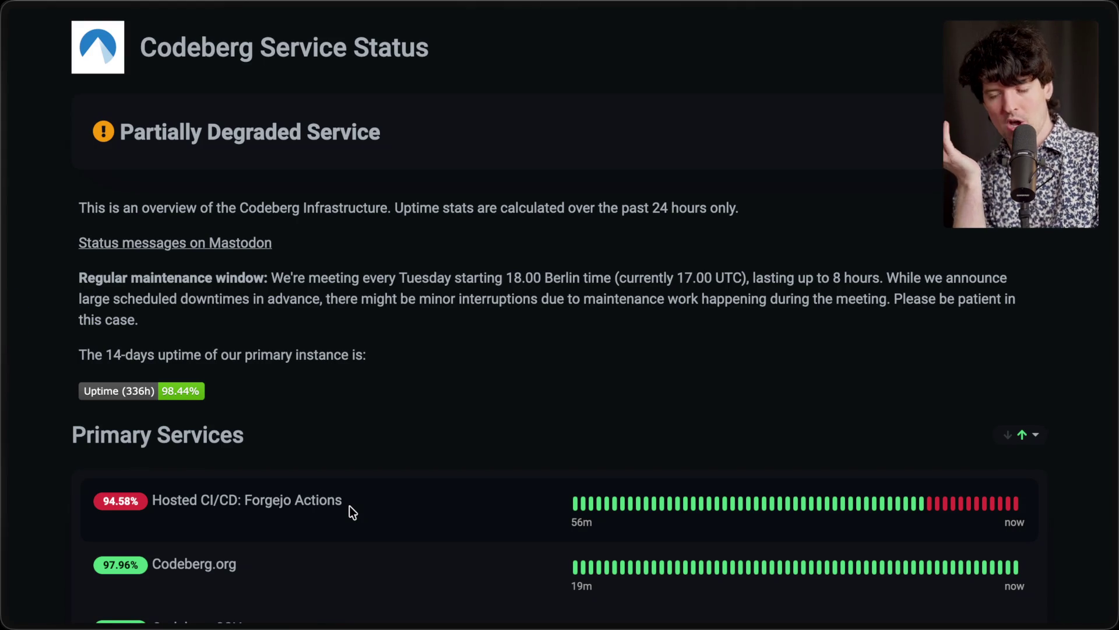
Step: Jump from the Codeberg status tab to the Twitch Stream Manager using the Super+Tab shortcut
key("super+Tab")
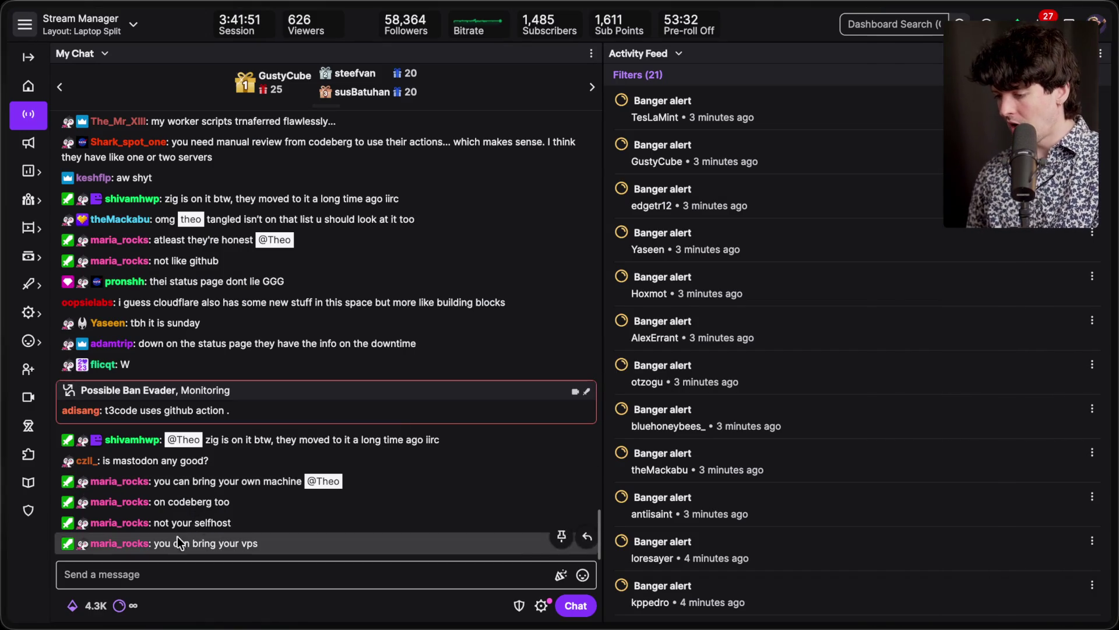
Step: Return to the Codeberg status tab and open codeberg.org in a new tab
mouse_move(1031, 414)
left_click(1012, 364)
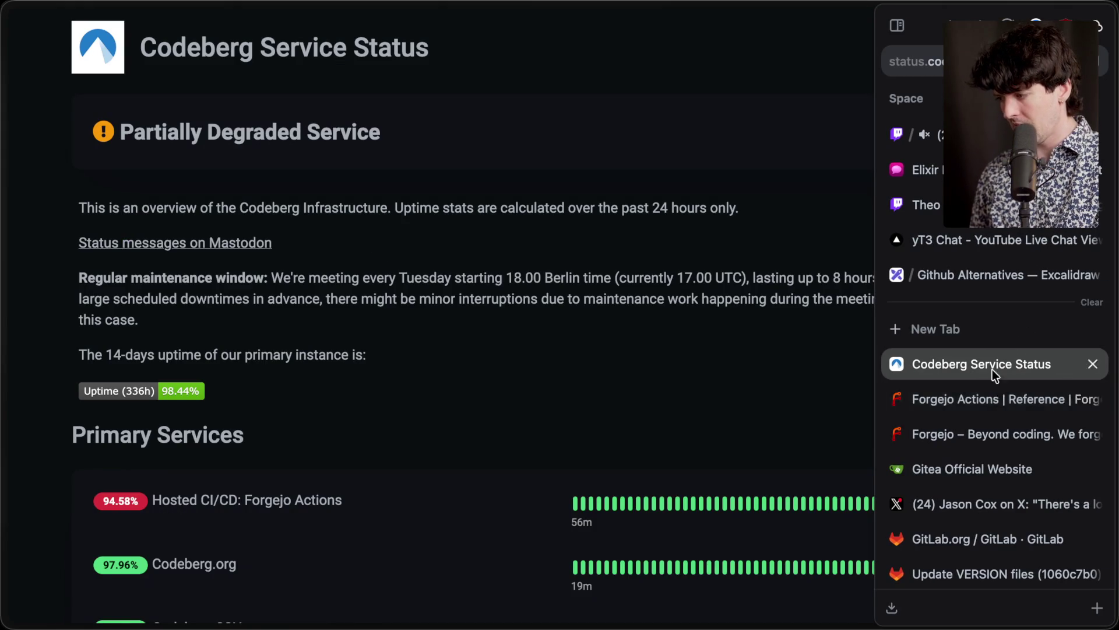
key("super+t")
type("codeberg")
key("Return")
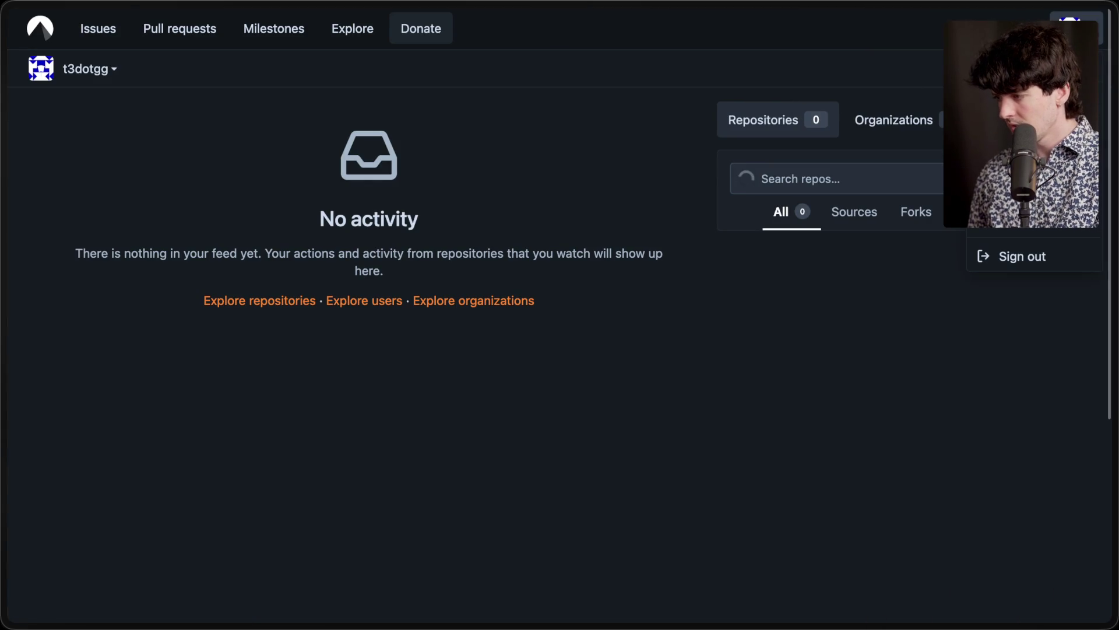
Step: In account settings, browse Organizations, Actions secrets and the Actions runners list
left_click(1020, 195)
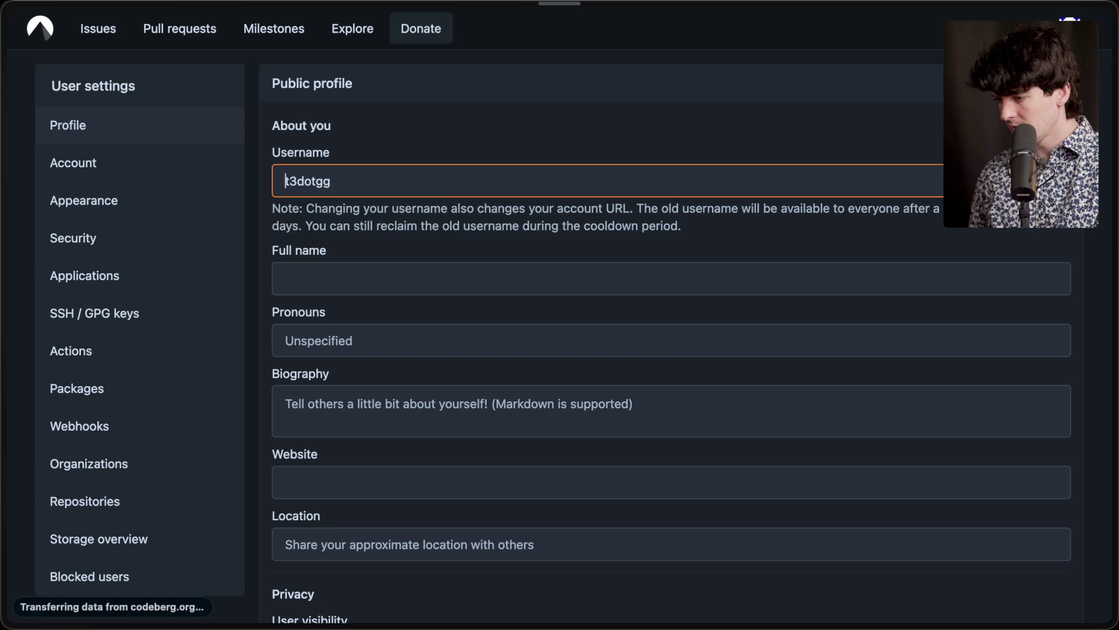
scroll(181, 379, "down", 10)
scroll(180, 373, "up", 10)
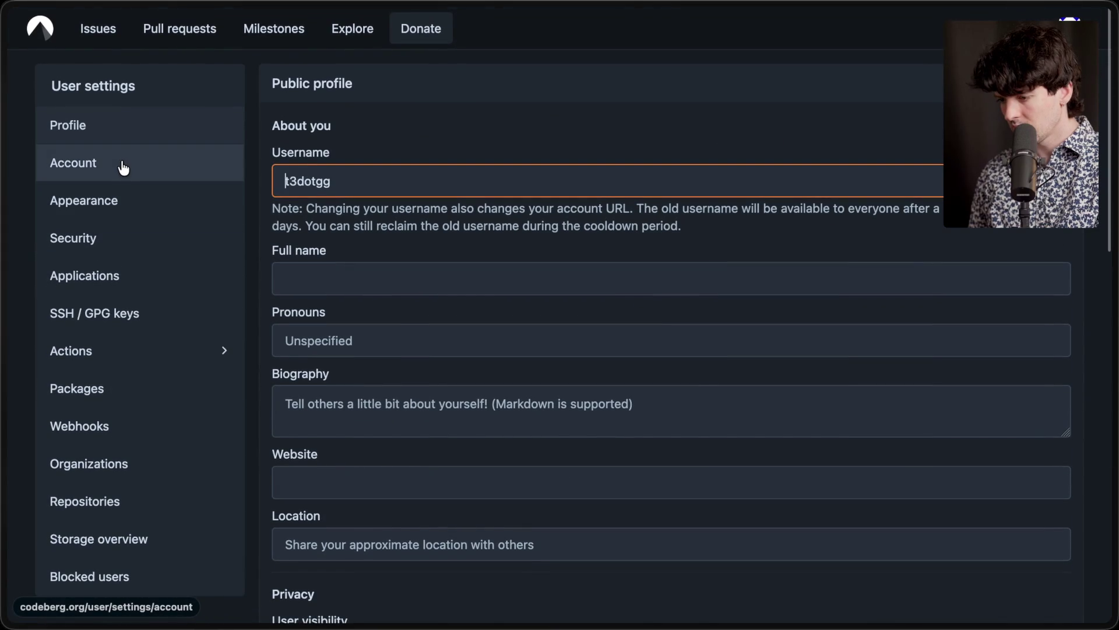
scroll(95, 496, "down", 1)
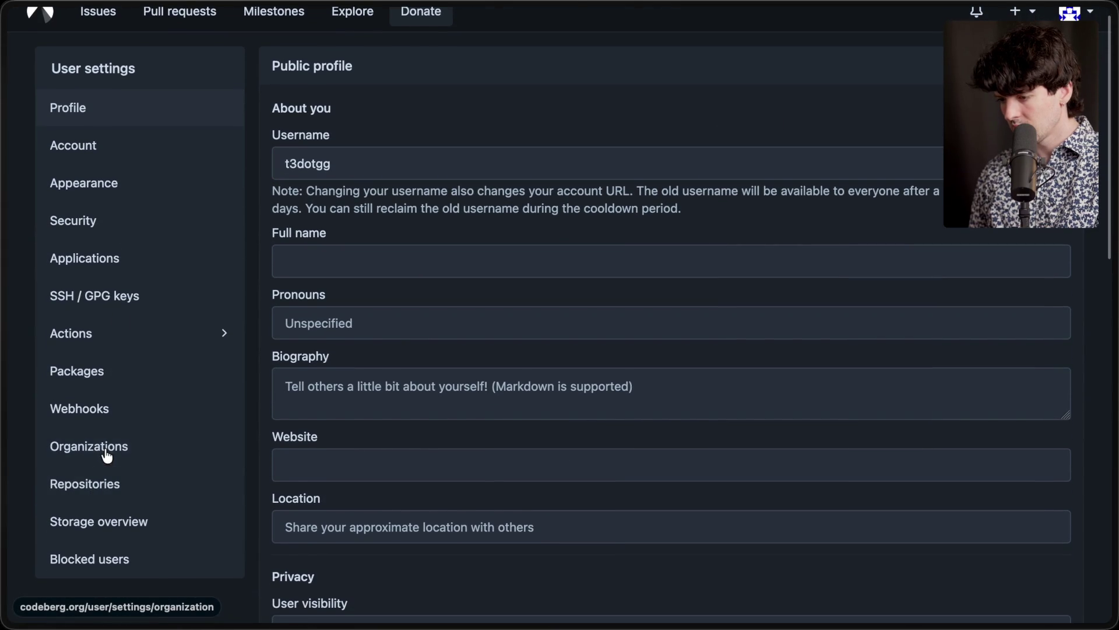
left_click(106, 455)
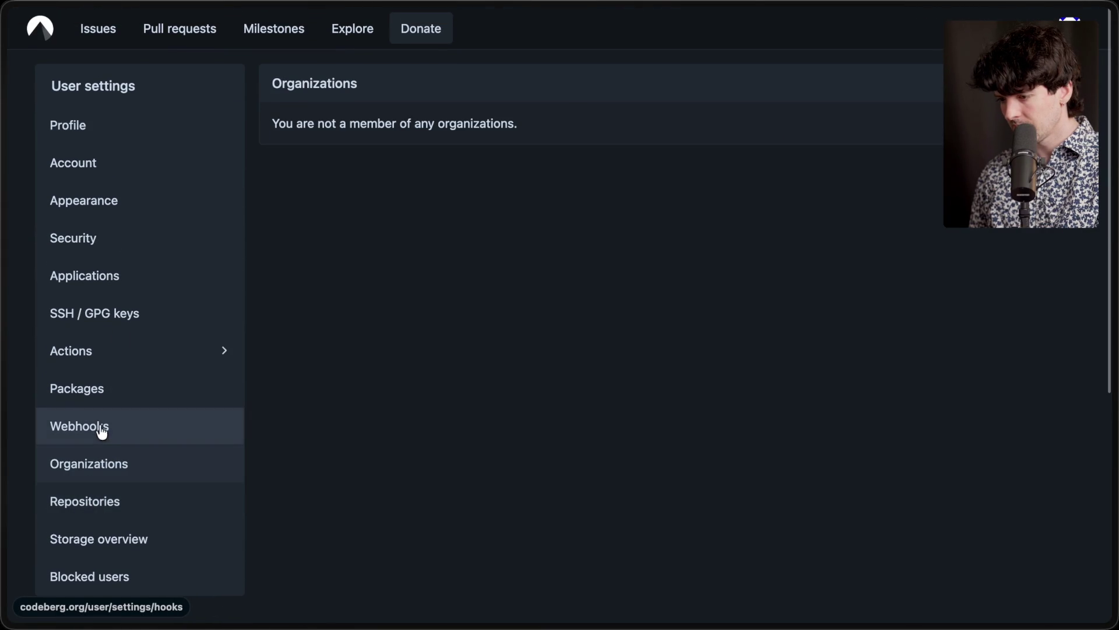
left_click(117, 354)
left_click(109, 399)
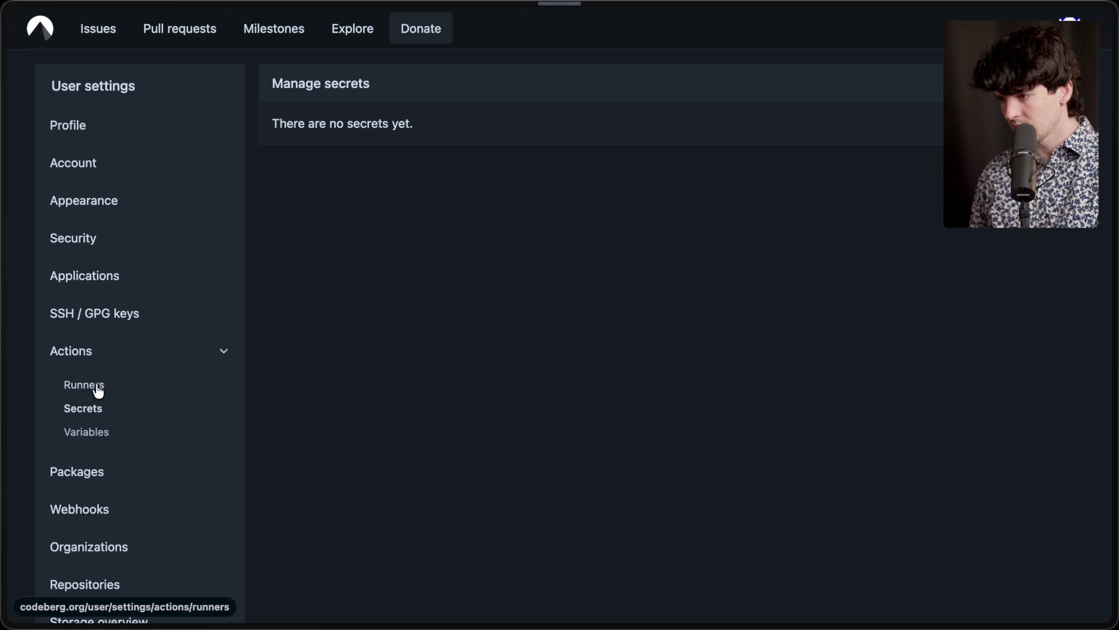
left_click(96, 391)
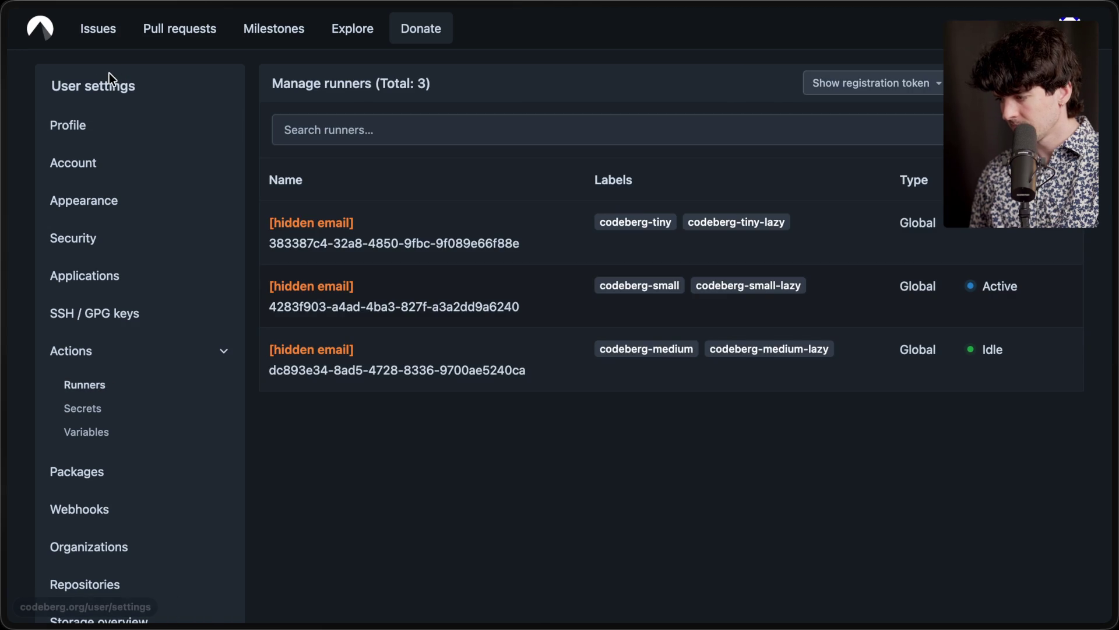
Step: Visit the dashboard and own profile, then reopen settings with Actions expanded
left_click(45, 42)
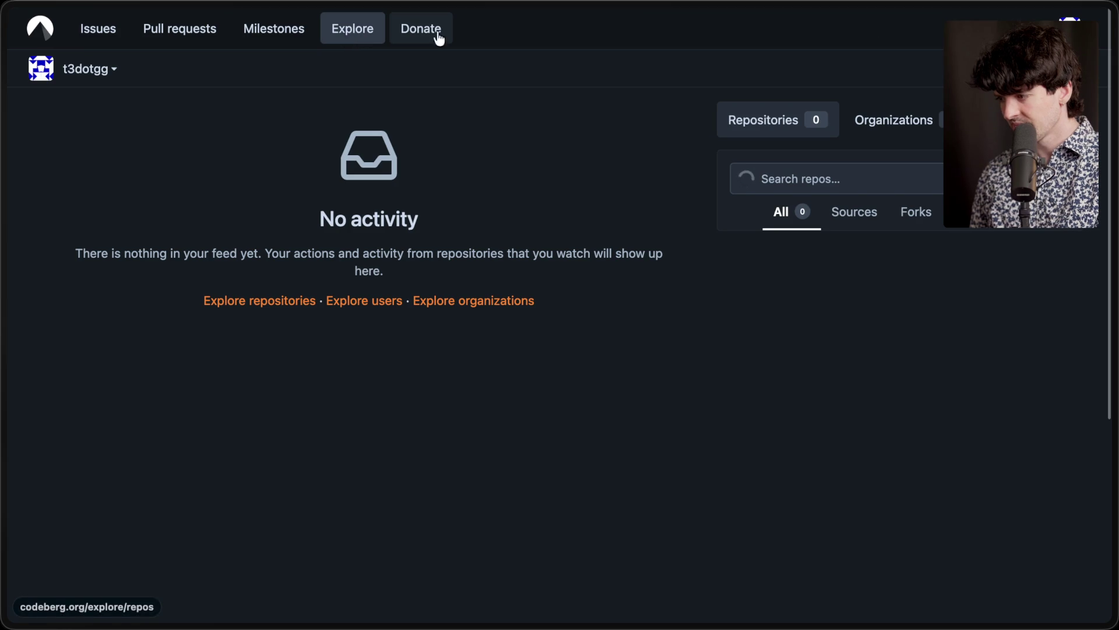
left_click(1070, 27)
left_click(991, 81)
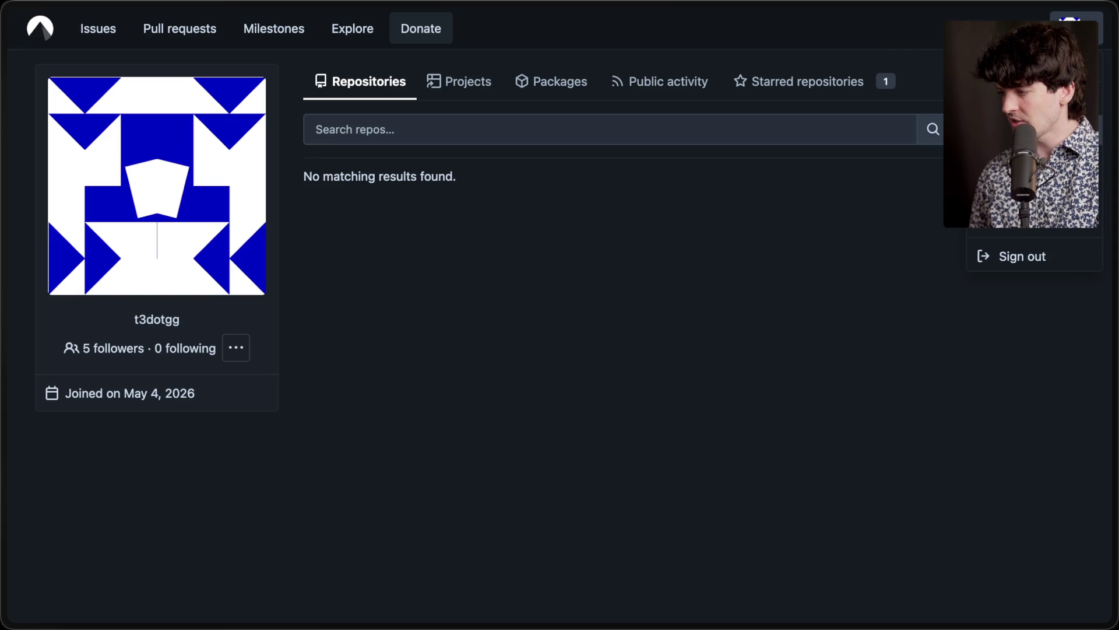
left_click(1017, 221)
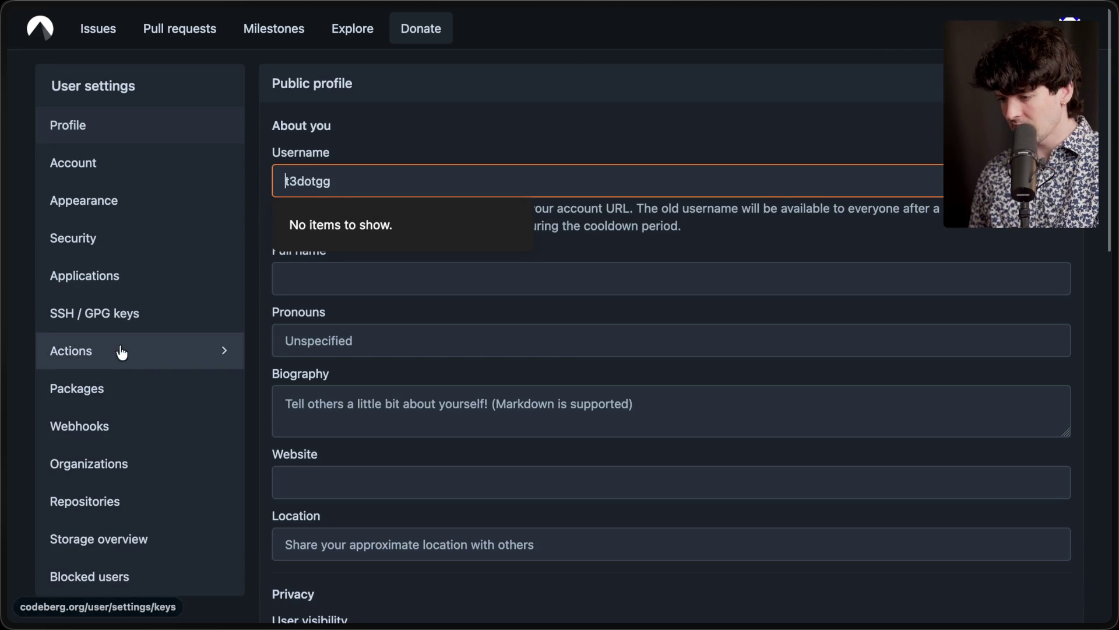
left_click(124, 354)
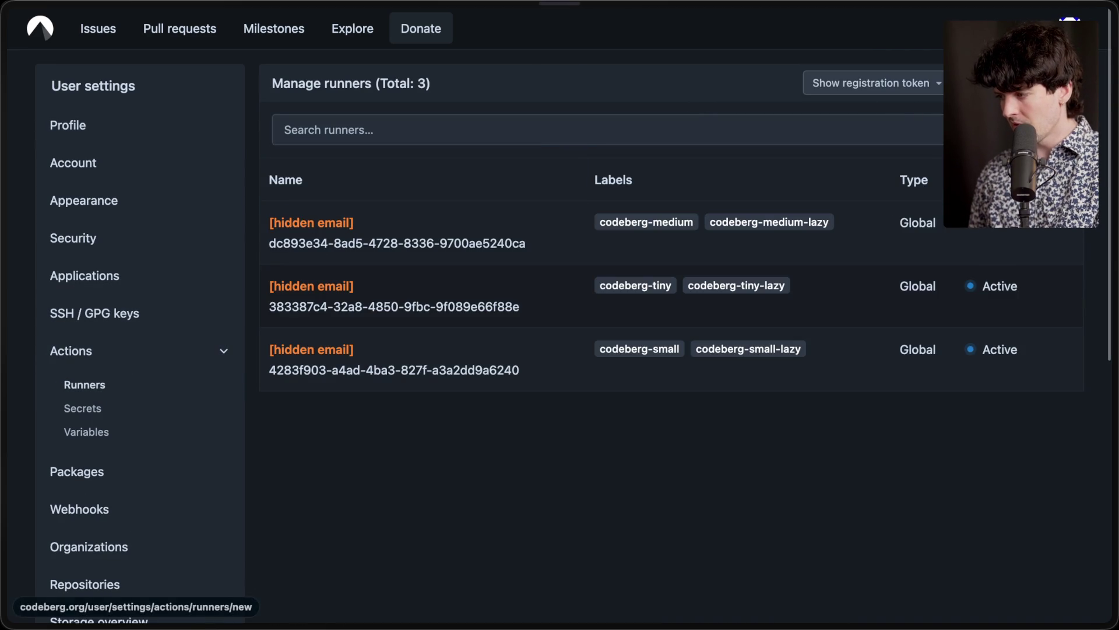
Step: Open and cancel the New runner form, and toggle the registration token options
left_click(1014, 83)
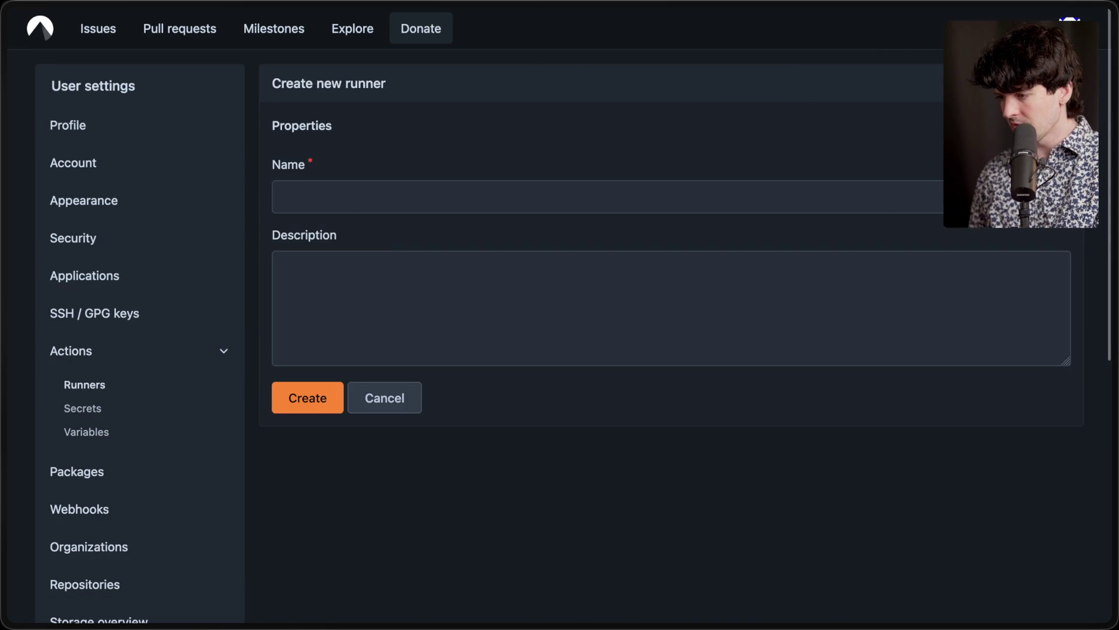
left_click(409, 400)
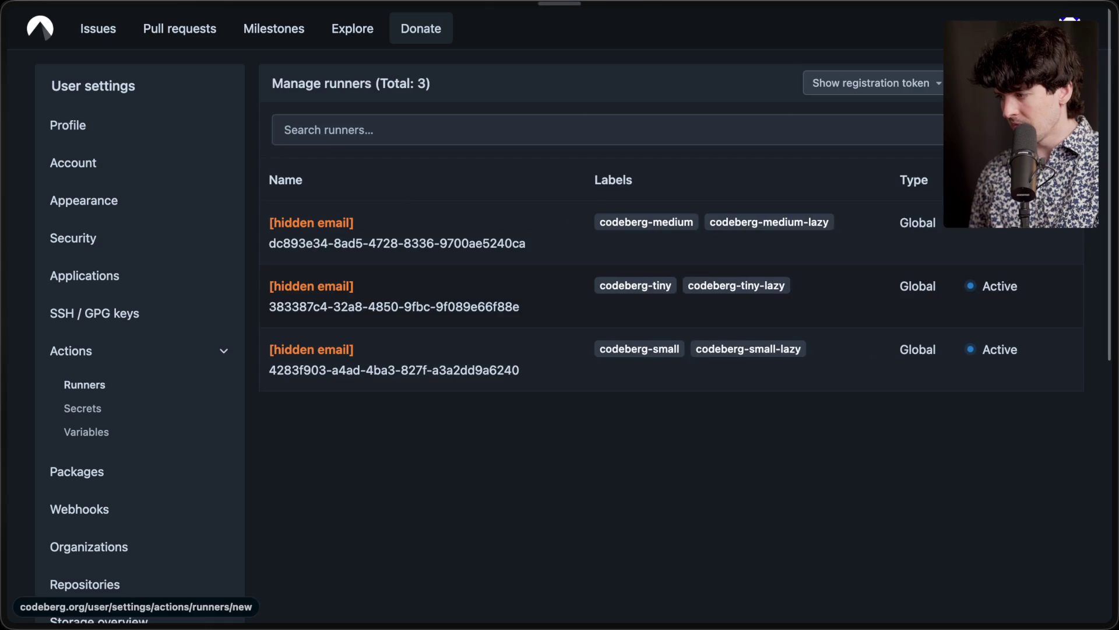
left_click(931, 88)
left_click(930, 87)
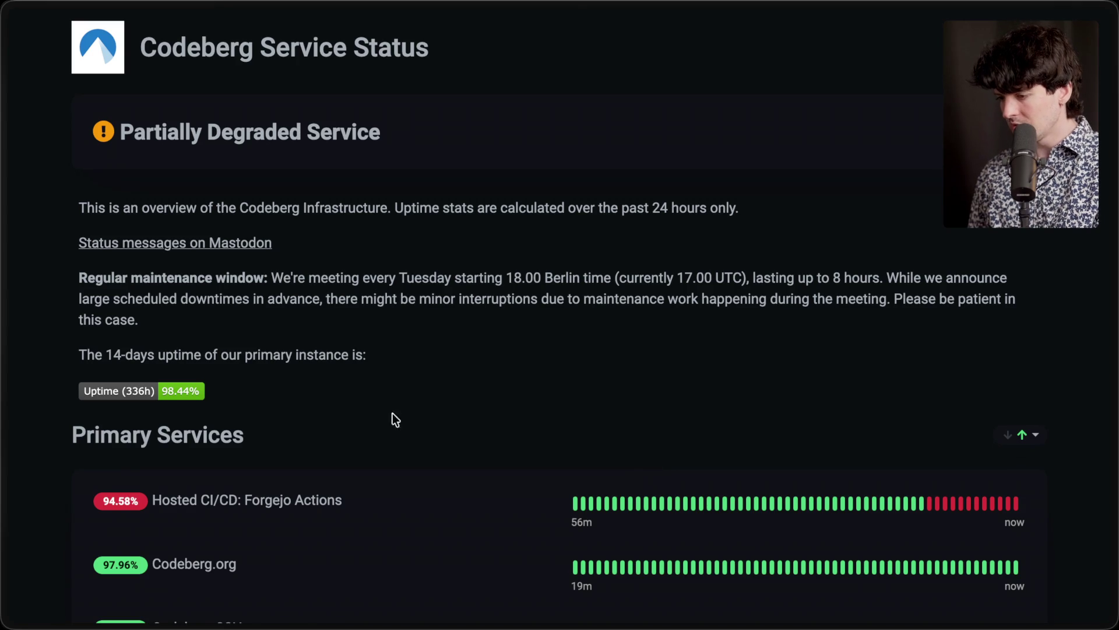
Step: Reload the Codeberg status page and check Forgejo Actions now at 94.3% uptime
key("ctrl+r")
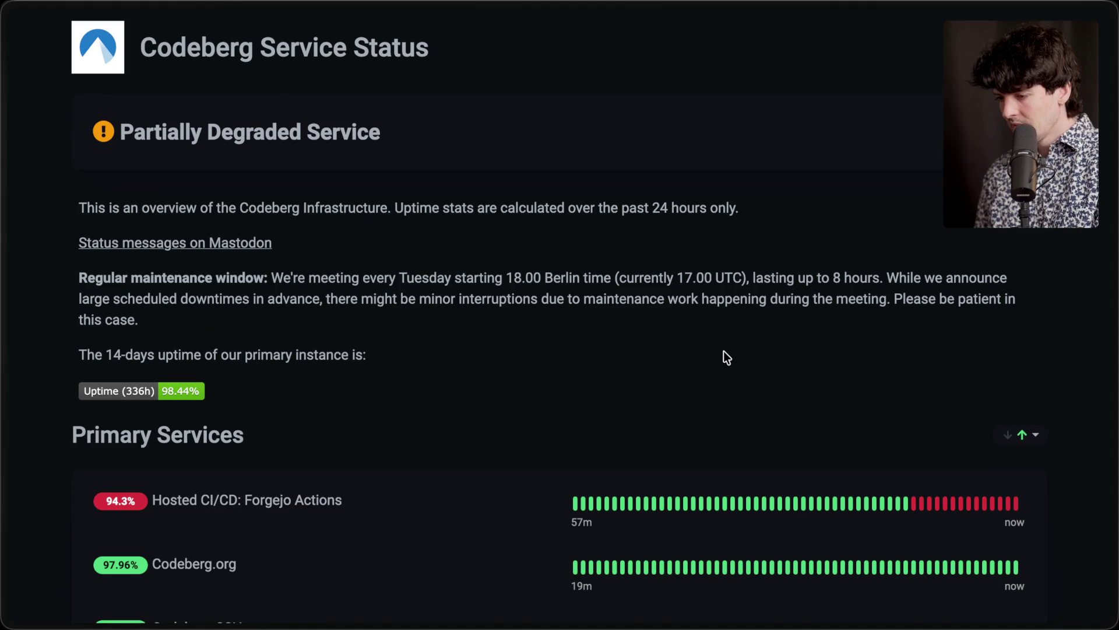
scroll(670, 397, "down", 3)
scroll(671, 396, "up", 3)
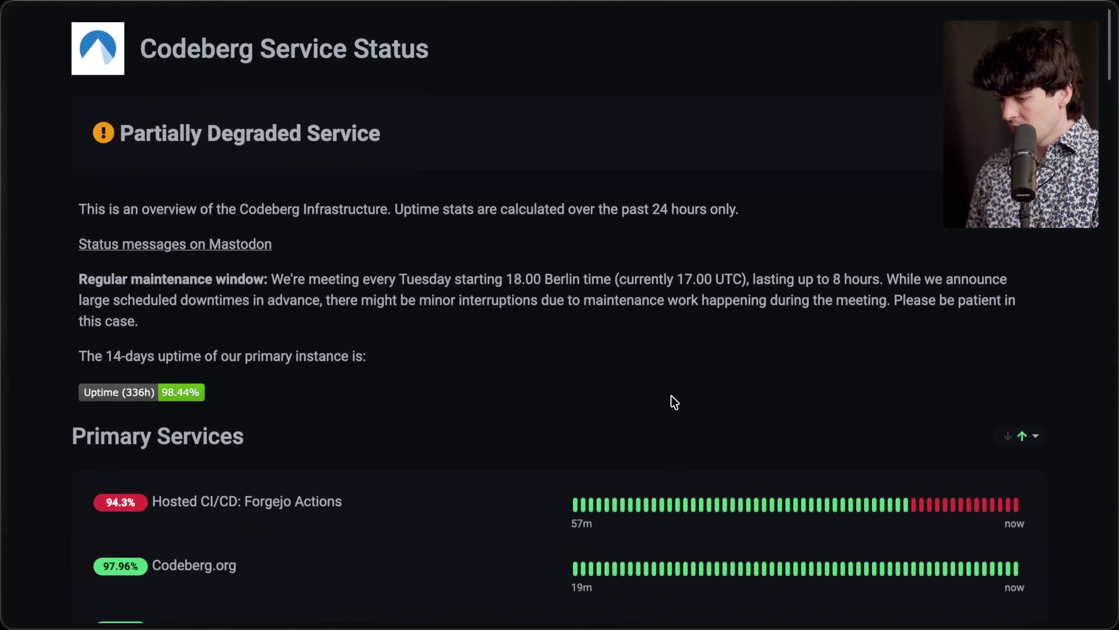
Step: Back on the board, move the arrow beside SourceHut and select the SourceHut label text
mouse_move(1034, 229)
left_click(977, 281)
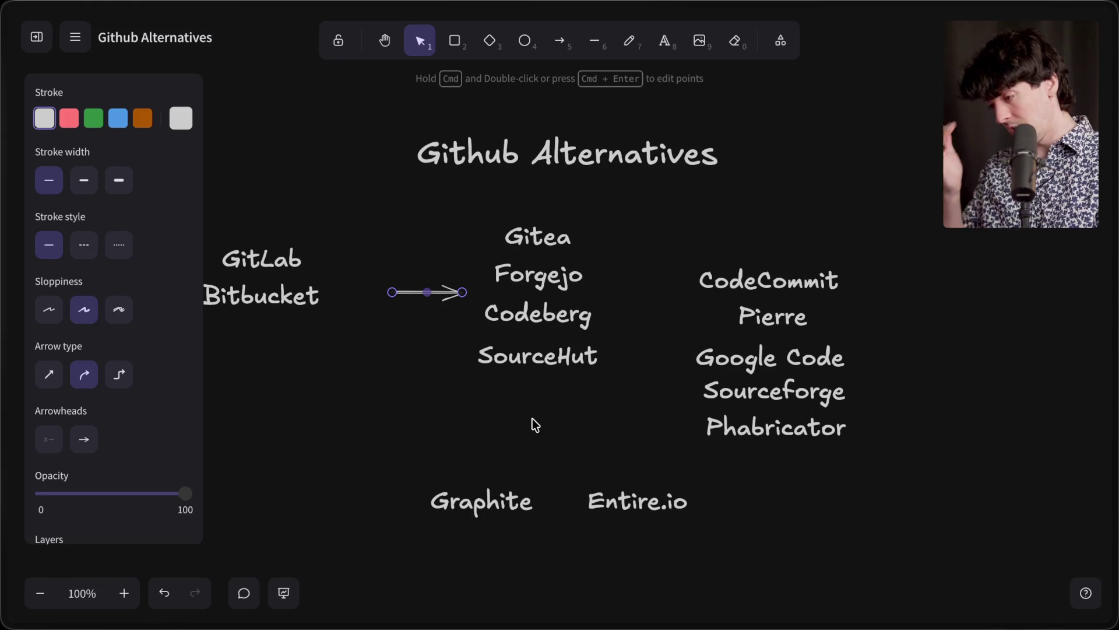
left_click_drag(444, 291, 445, 375)
left_click(536, 356)
double_click(534, 357)
Step: Web-search the copied 'SourceHut' text and open the sourcehut homepage
key("super+c")
key("super+t")
key("super+v")
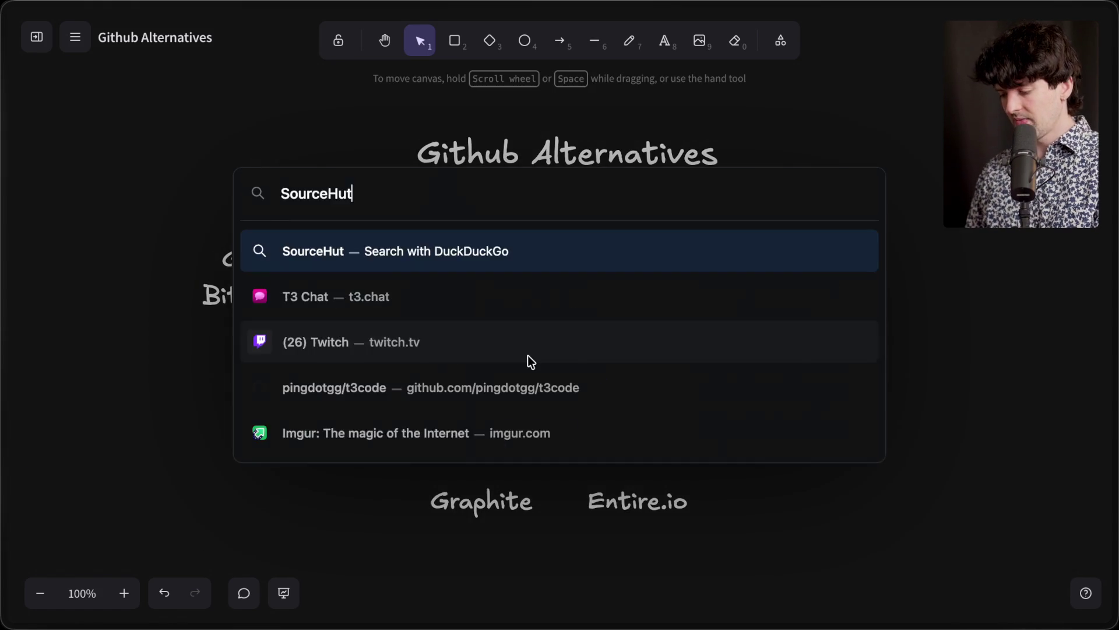
key("Return")
left_click(279, 203)
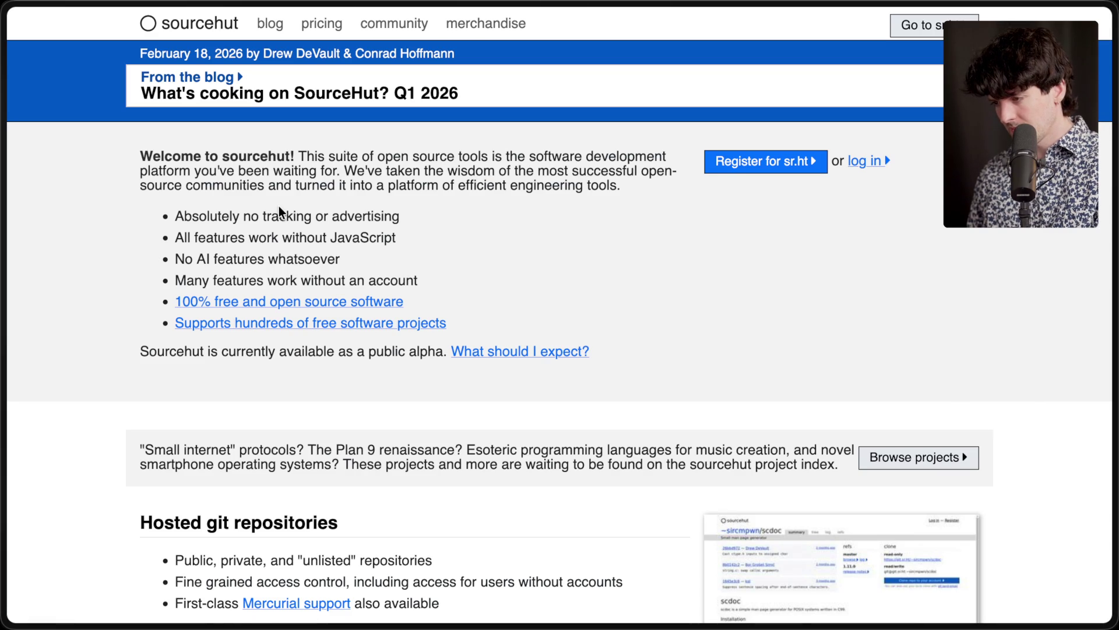
Step: Skim sourcehut.org's features down to hosted real-time chat, then return to the Github Alternatives board
scroll(278, 205, "down", 10)
scroll(280, 196, "down", 15)
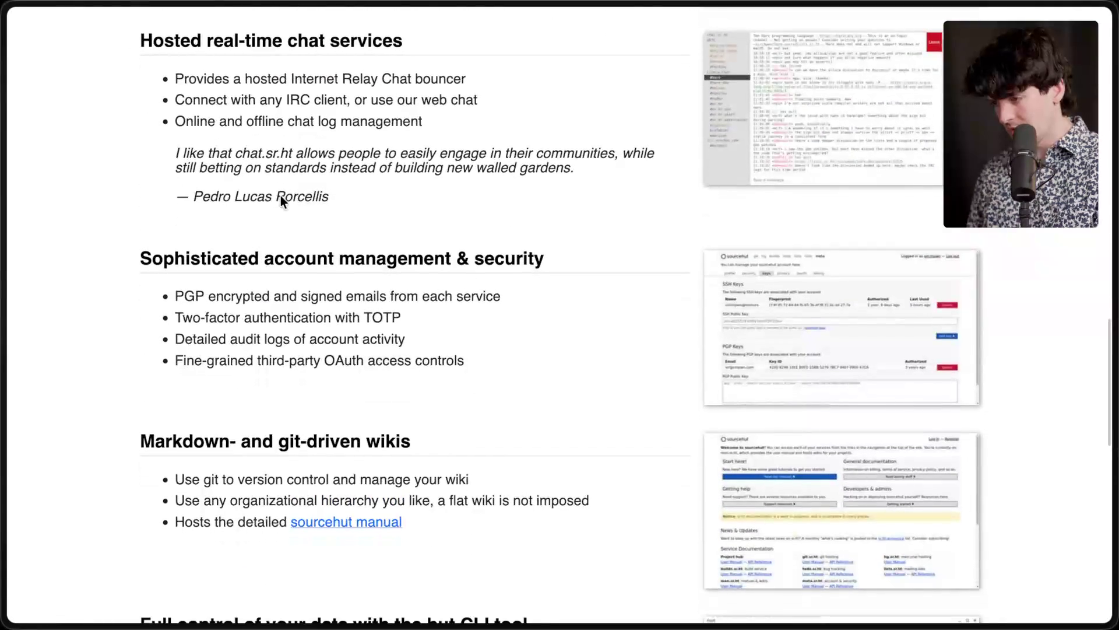
left_click_drag(114, 43, 452, 42)
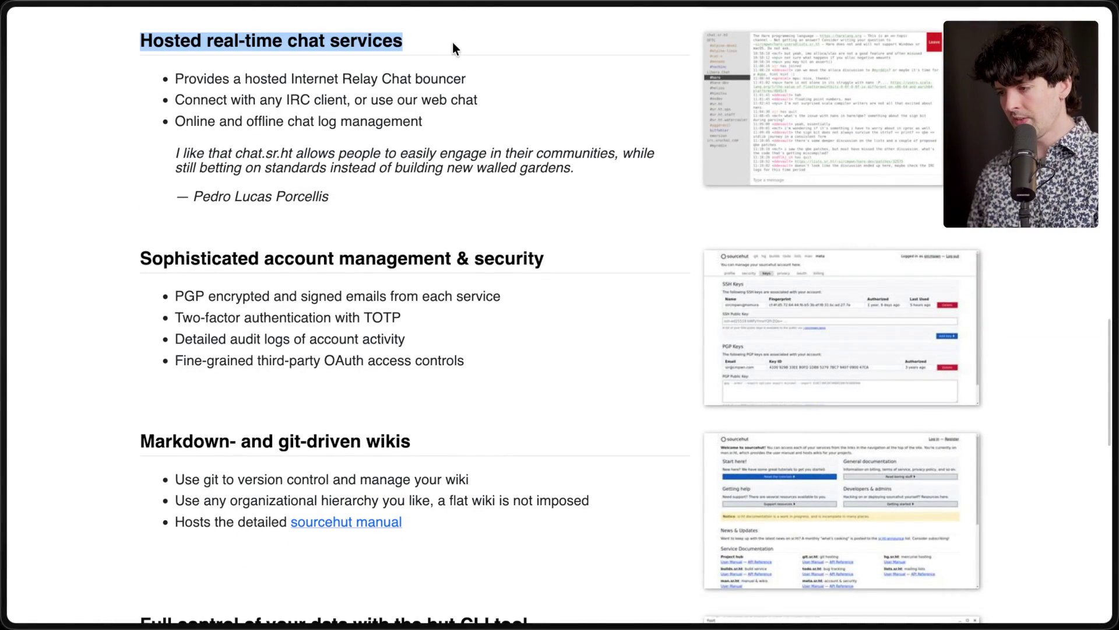
left_click(433, 116)
key("ctrl+Tab")
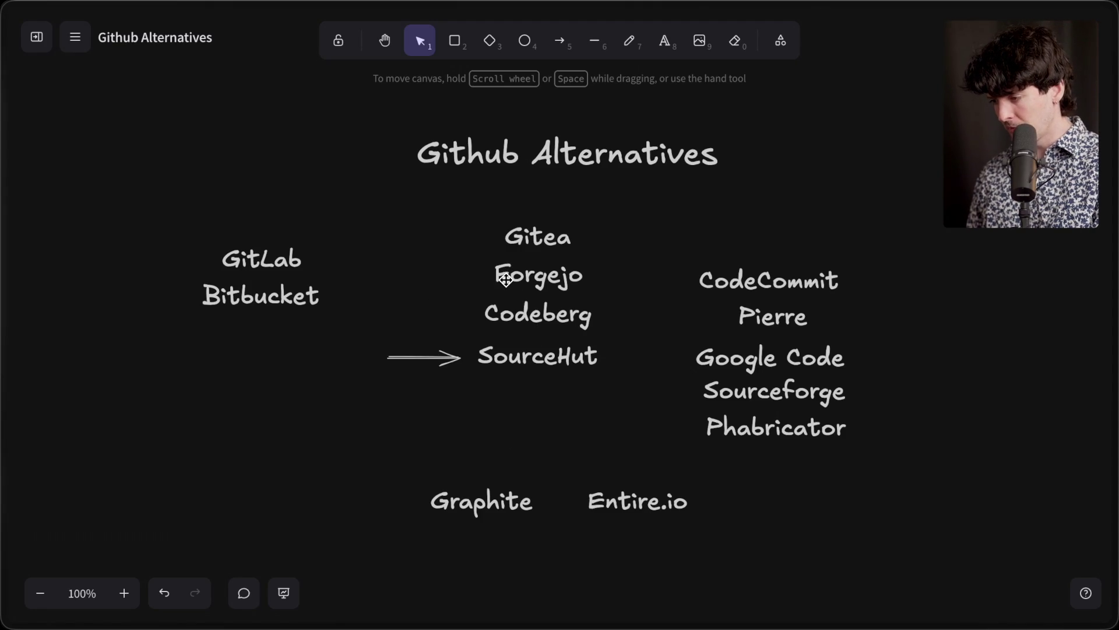
Step: Move Forgejo out of the middle column to the left, with Codeberg placed directly under it
mouse_move(506, 279)
left_mouse_down()
mouse_move(262, 477)
mouse_move(226, 457)
left_mouse_up()
scroll(619, 361, "left", 6)
scroll(620, 361, "down", 2)
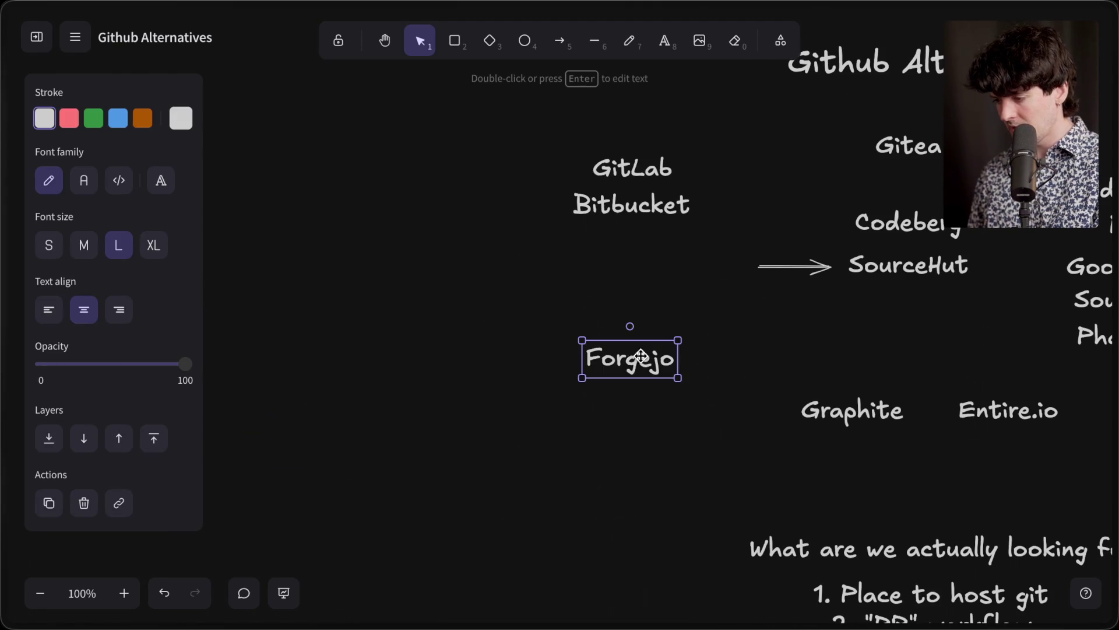
left_click_drag(620, 361, 432, 315)
mouse_move(931, 222)
left_mouse_down()
mouse_move(480, 352)
mouse_move(444, 352)
left_mouse_up()
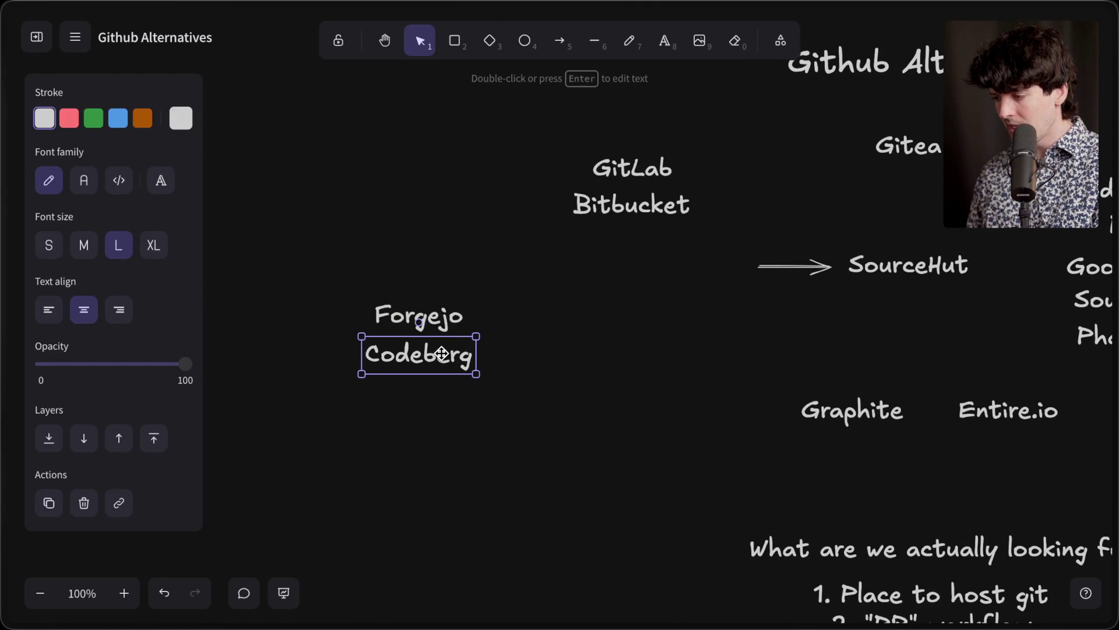
left_click(824, 360)
Step: Select Gitea and SourceHut together and shift them to the left
scroll(825, 361, "right", 8)
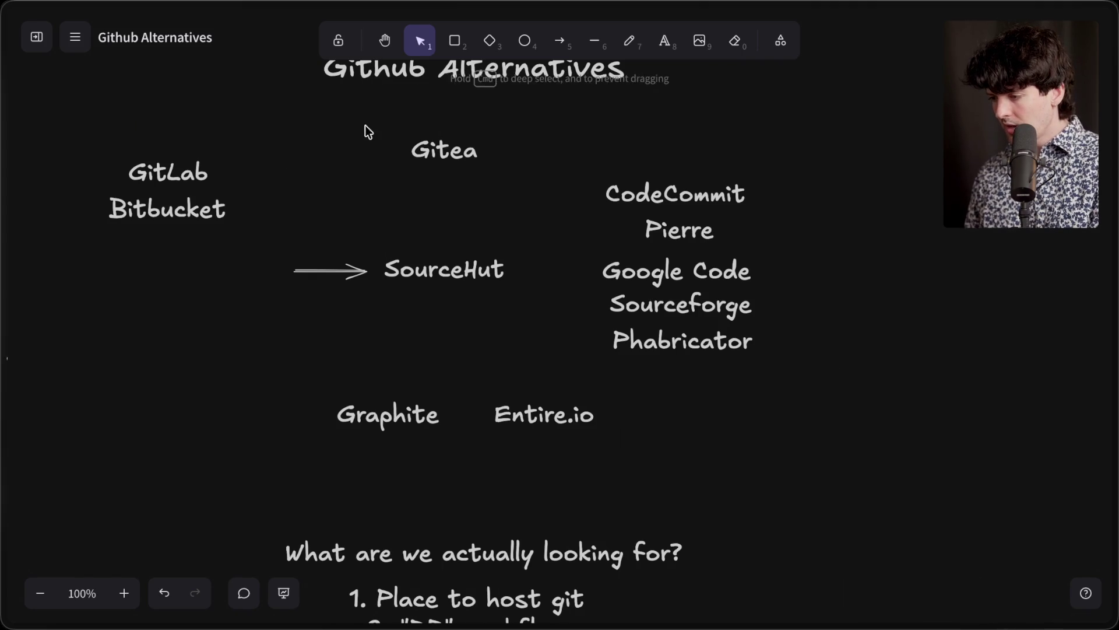
left_click_drag(327, 113, 535, 320)
mouse_move(441, 283)
left_mouse_down()
mouse_move(333, 228)
mouse_move(306, 246)
mouse_move(525, 243)
mouse_move(556, 197)
left_mouse_up()
Step: Move the arrow down past Google Code and Sourceforge so it points at Phabricator
left_click(328, 299)
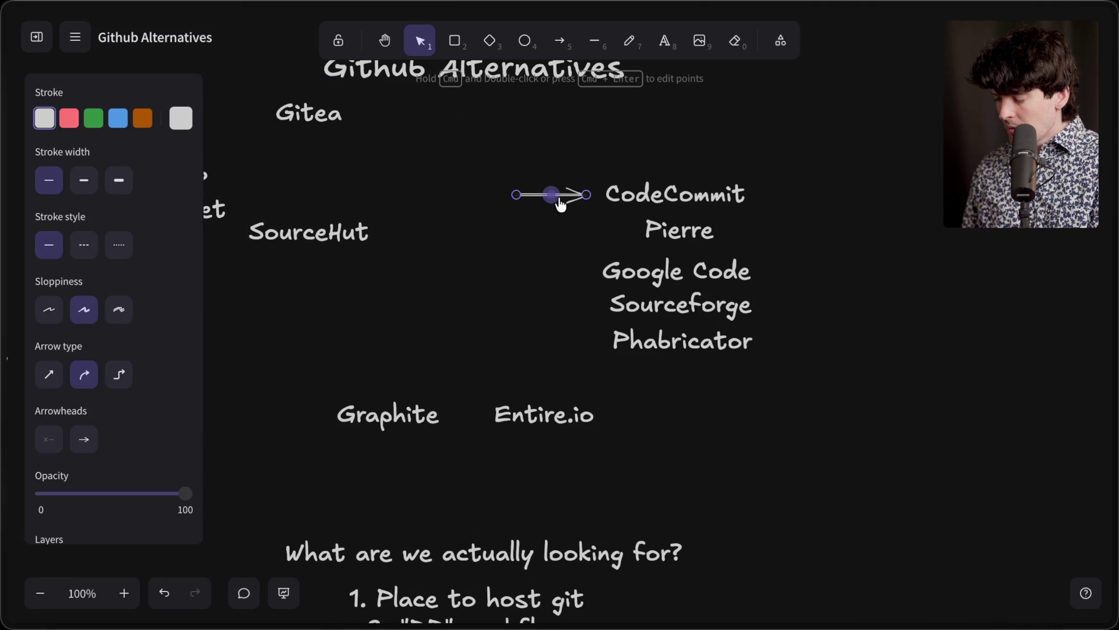
scroll(559, 201, "right", 1)
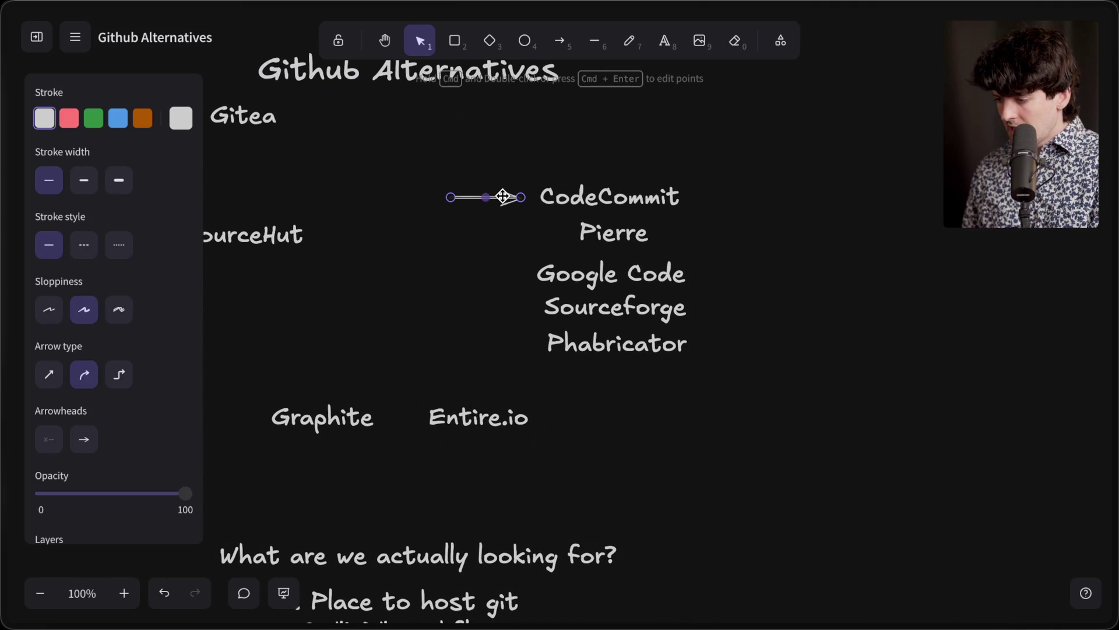
mouse_move(503, 197)
left_mouse_down()
mouse_move(532, 248)
mouse_move(502, 272)
left_mouse_up()
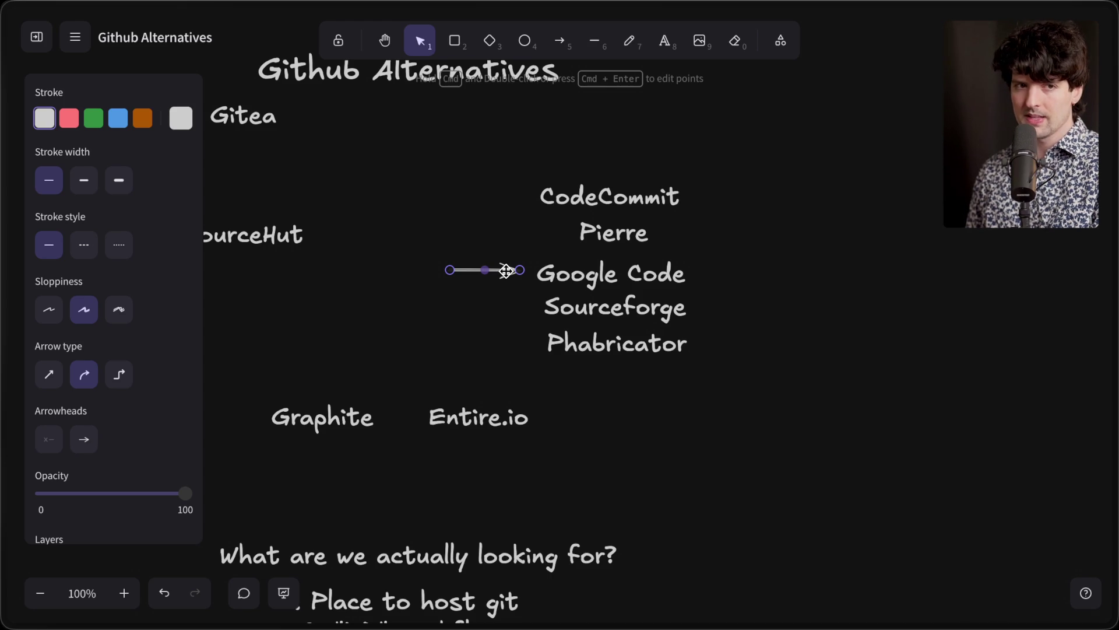
left_click_drag(506, 270, 510, 297)
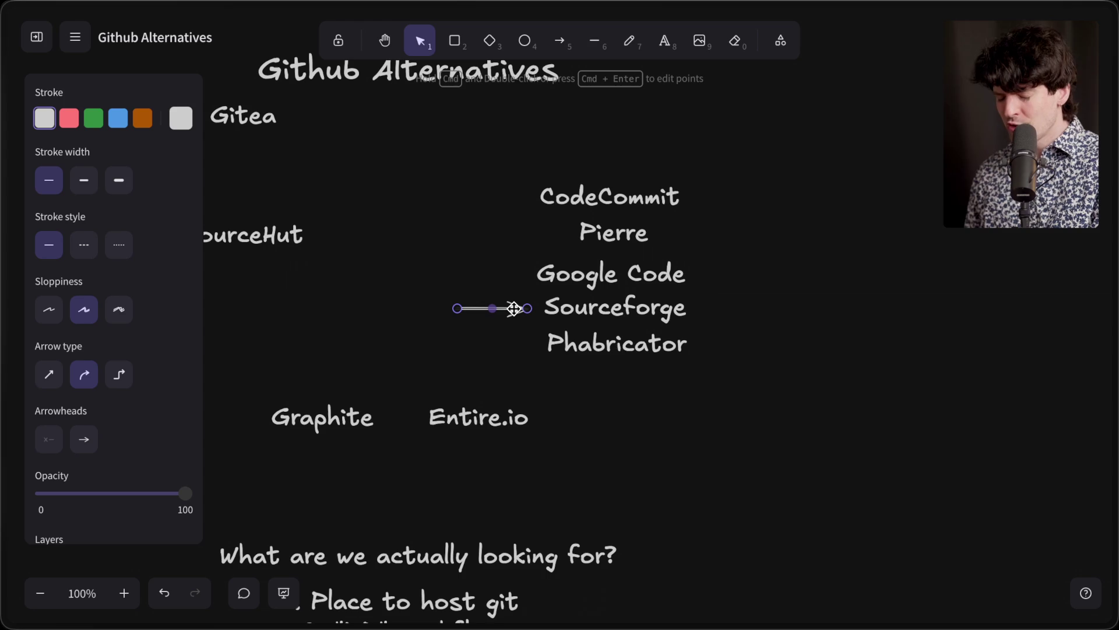
left_click_drag(513, 309, 517, 332)
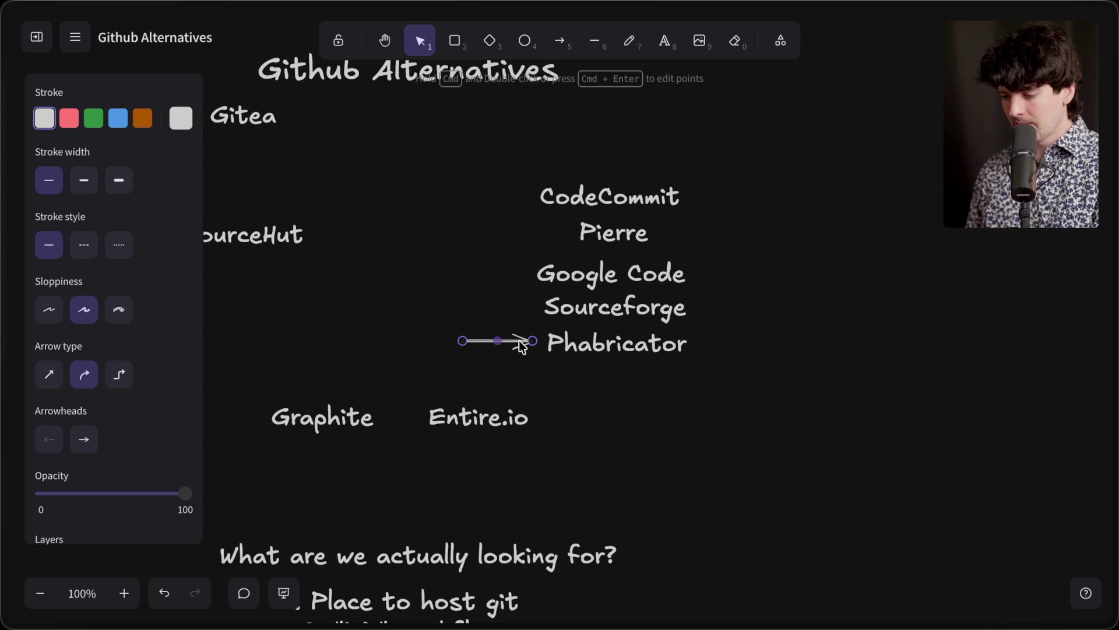
scroll(522, 345, "down", 5)
scroll(521, 345, "left", 4)
Step: Put Pierre in a row beside Entire.io and Graphite, then move the three-name row down
mouse_move(736, 96)
left_mouse_down()
mouse_move(725, 238)
mouse_move(709, 281)
left_mouse_up()
left_click(604, 282, "shift")
left_click(477, 281, "shift")
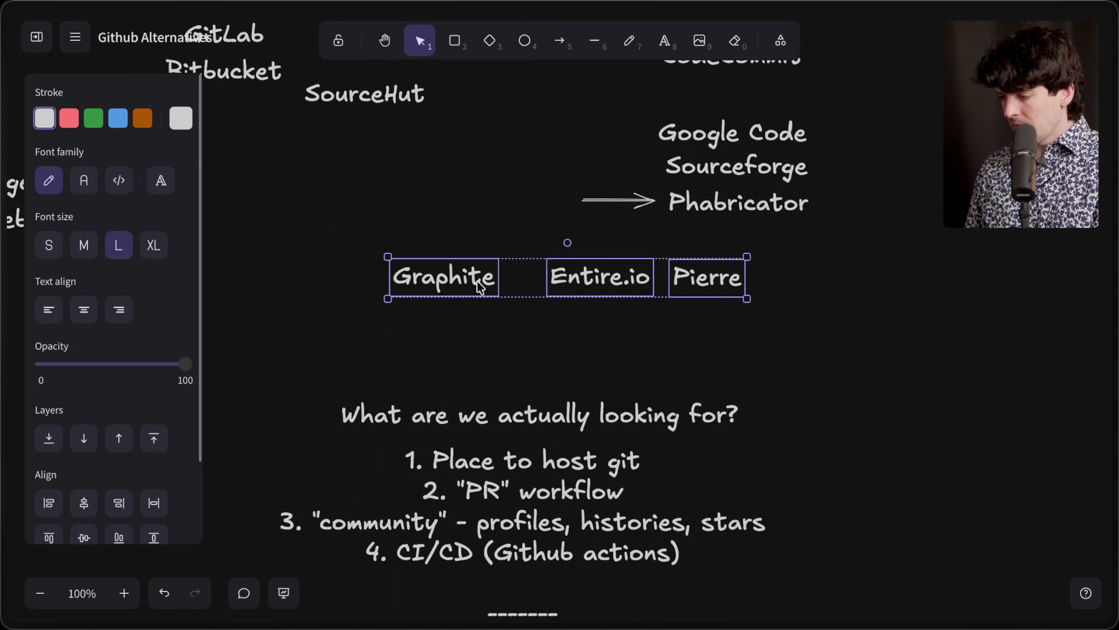
left_click_drag(467, 300, 373, 354)
scroll(373, 354, "down", 7)
scroll(373, 355, "left", 4)
scroll(373, 354, "down", 4)
scroll(617, 83, "up", 3)
Step: Reposition the Graphite, Entire.io, Pierre row below the second list, under the Sublime line
left_click_drag(616, 83, 561, 541)
scroll(561, 542, "down", 2)
scroll(560, 543, "down", 3)
left_click_drag(585, 373, 584, 550)
scroll(572, 462, "down", 10)
scroll(566, 432, "up", 9)
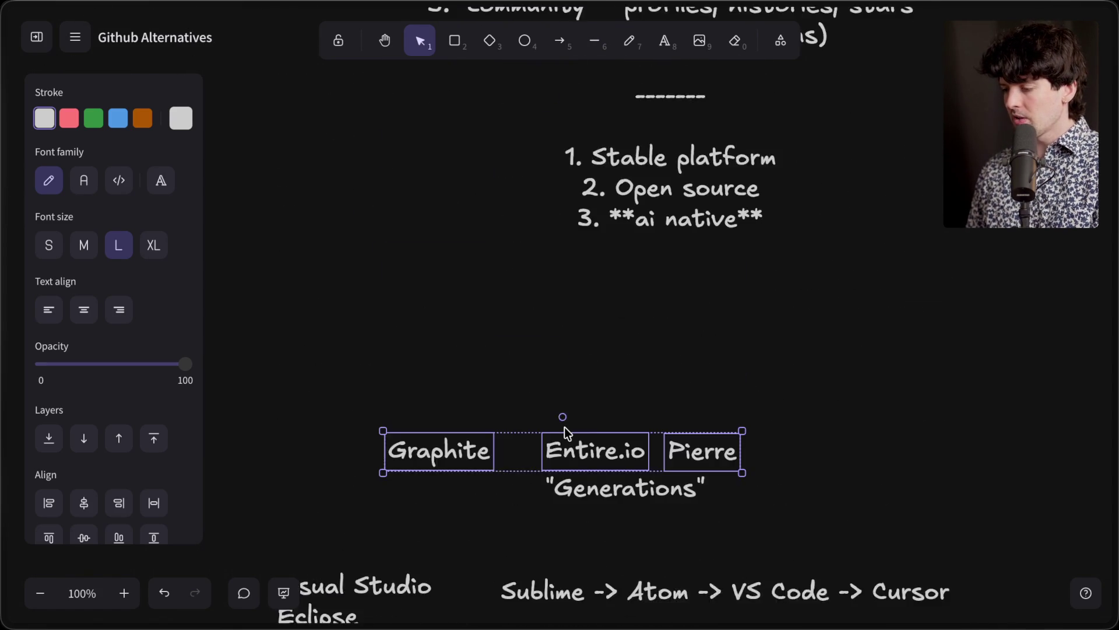
scroll(551, 416, "down", 2)
left_click_drag(443, 334, 506, 534)
scroll(506, 534, "down", 5)
scroll(548, 230, "down", 1)
Step: Fine-tune the row's placement in open space and nudge Entire.io slightly left
left_click_drag(532, 185, 529, 540)
scroll(530, 540, "down", 3)
scroll(534, 408, "down", 2)
left_click_drag(523, 214, 467, 280)
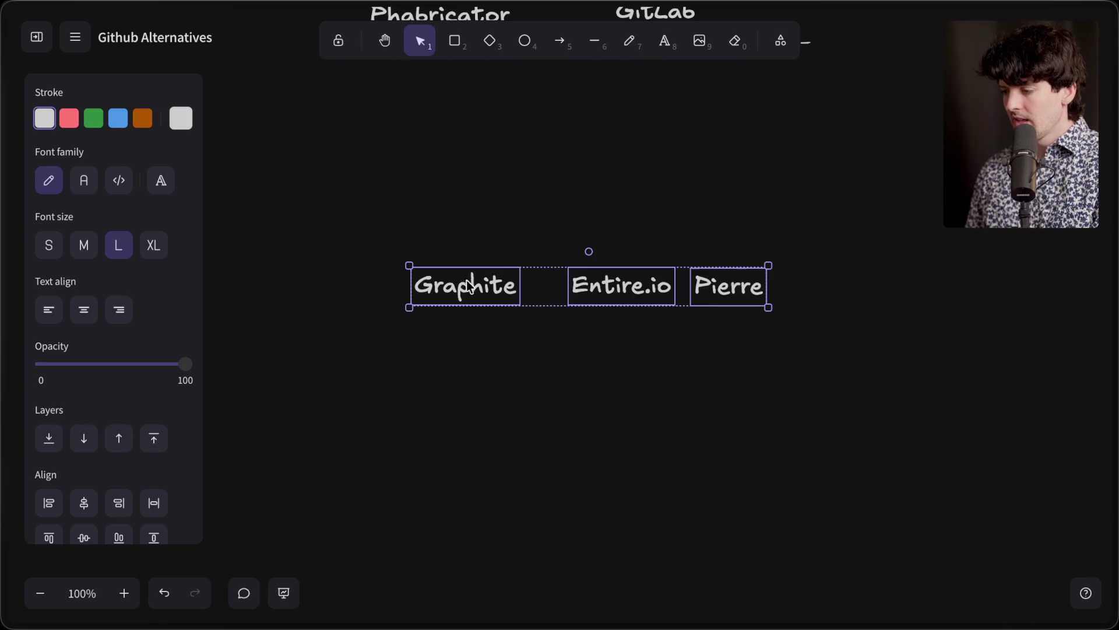
left_click(512, 362)
left_click_drag(621, 285, 600, 285)
Step: Select Pierre, then go to Pierre's website by entering 'pierre.' in the browser
left_click(702, 293)
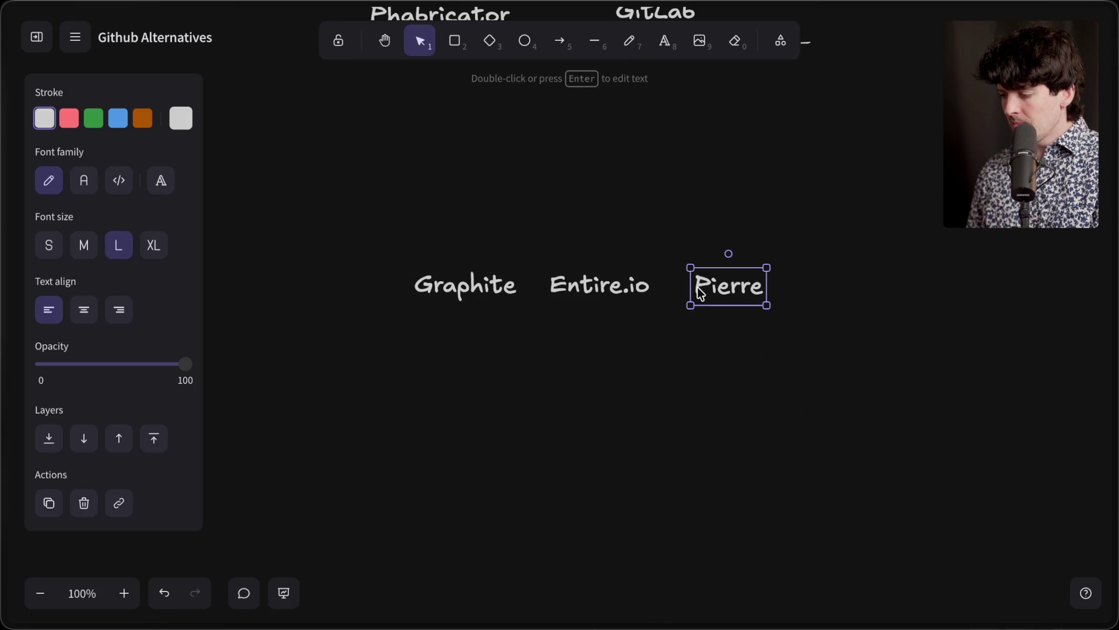
key("ctrl+t")
type("pierre.")
key("Return")
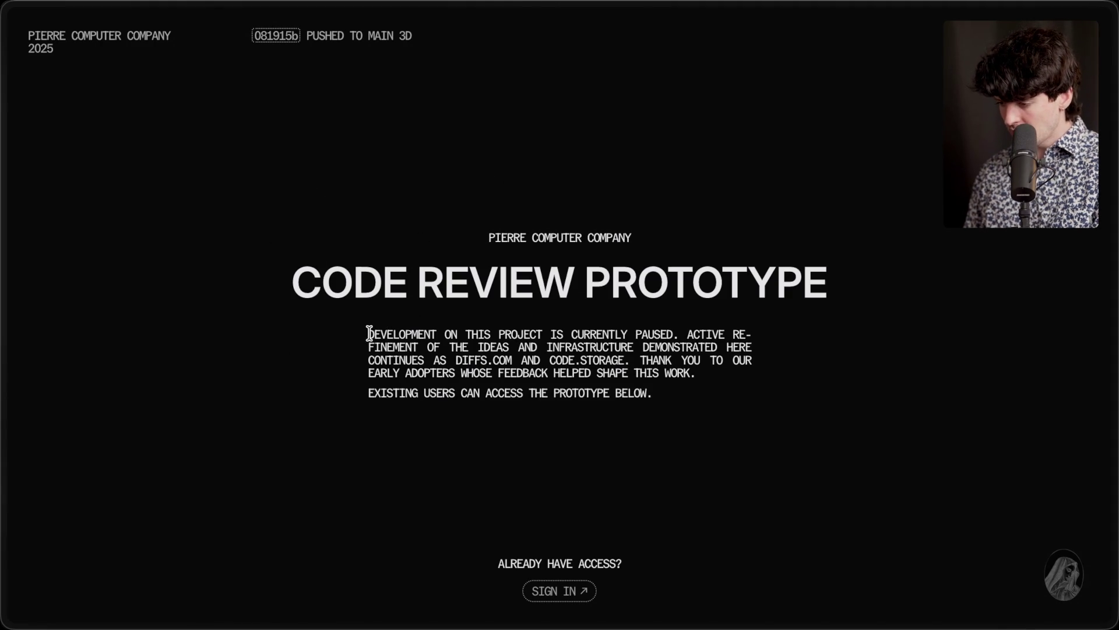
Step: Read Pierre's development-paused note, then open the CODE.STORAGE link and view that tab
mouse_move(441, 327)
left_mouse_down()
mouse_move(595, 331)
mouse_move(649, 347)
mouse_move(676, 334)
left_mouse_up()
left_click(676, 334)
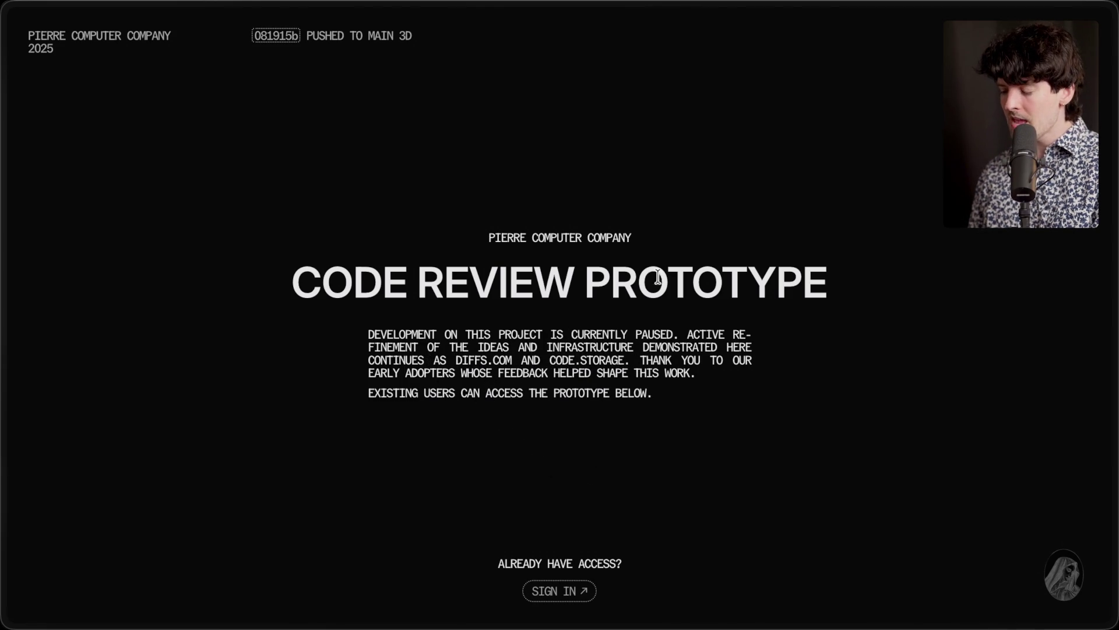
left_click(563, 363, "super")
mouse_move(1055, 428)
left_click(989, 401)
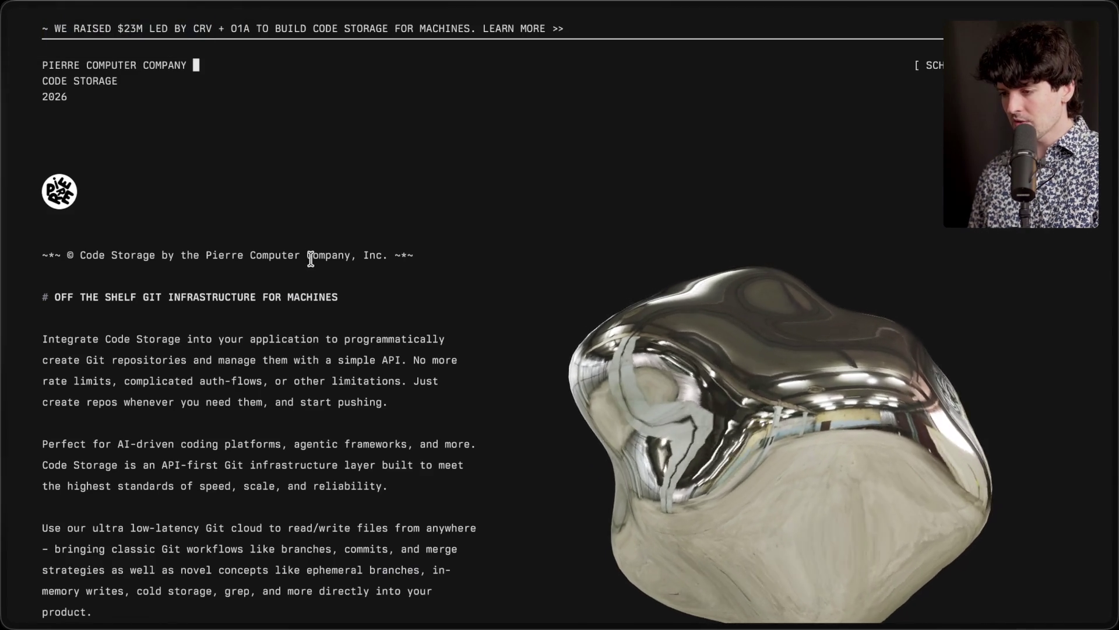
Step: Read Code Storage's Integrate Code Storage paragraph and classic Git workflows passage
scroll(726, 456, "down", 15)
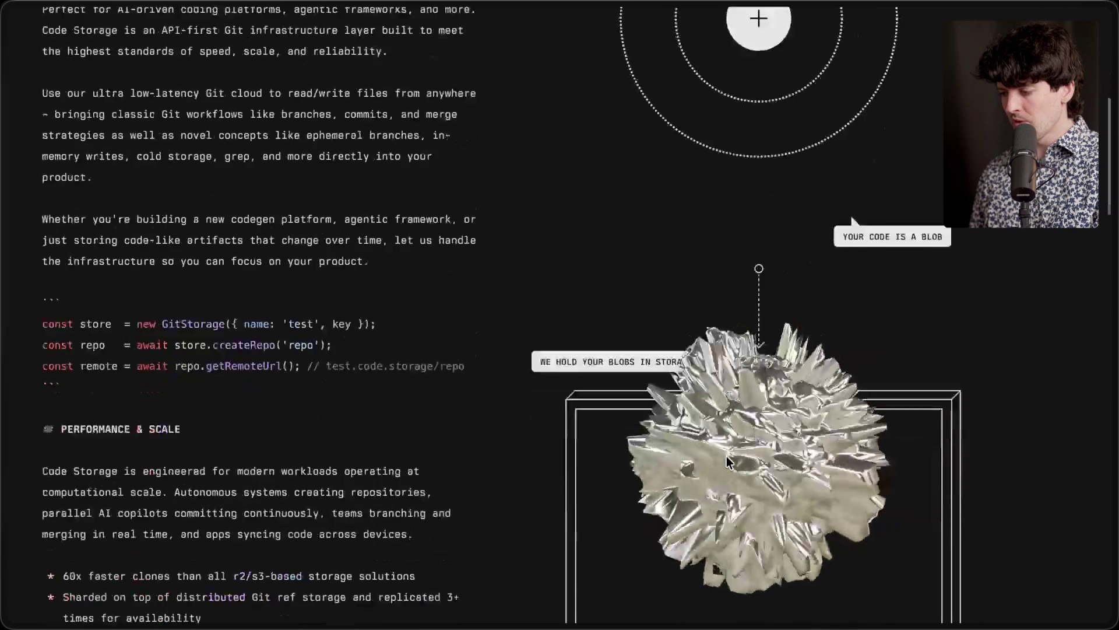
scroll(727, 456, "up", 15)
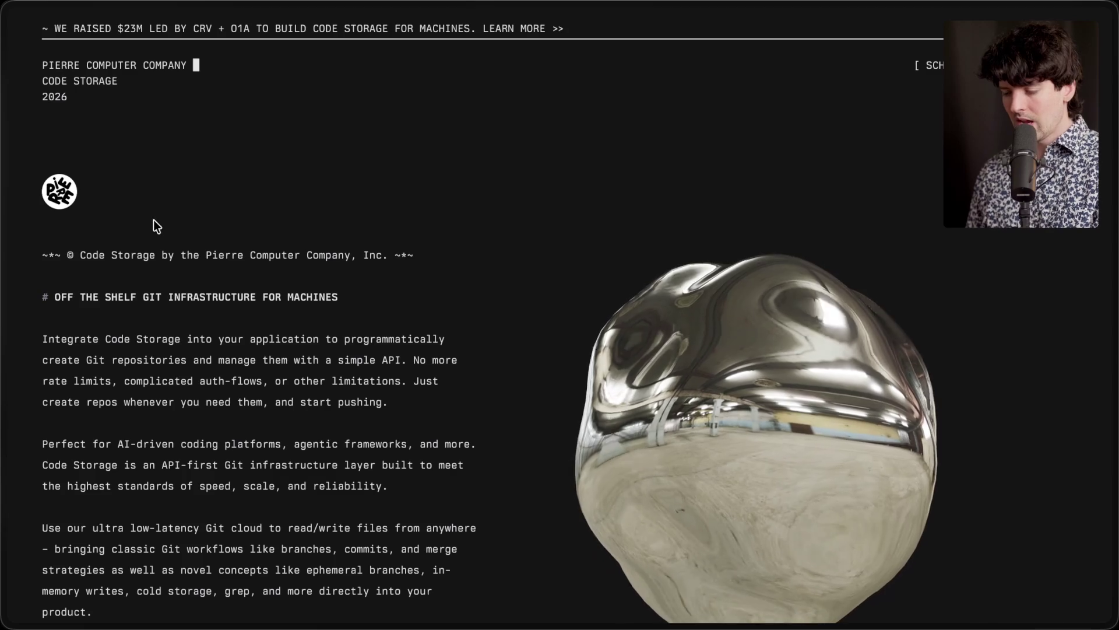
left_click_drag(37, 335, 390, 410)
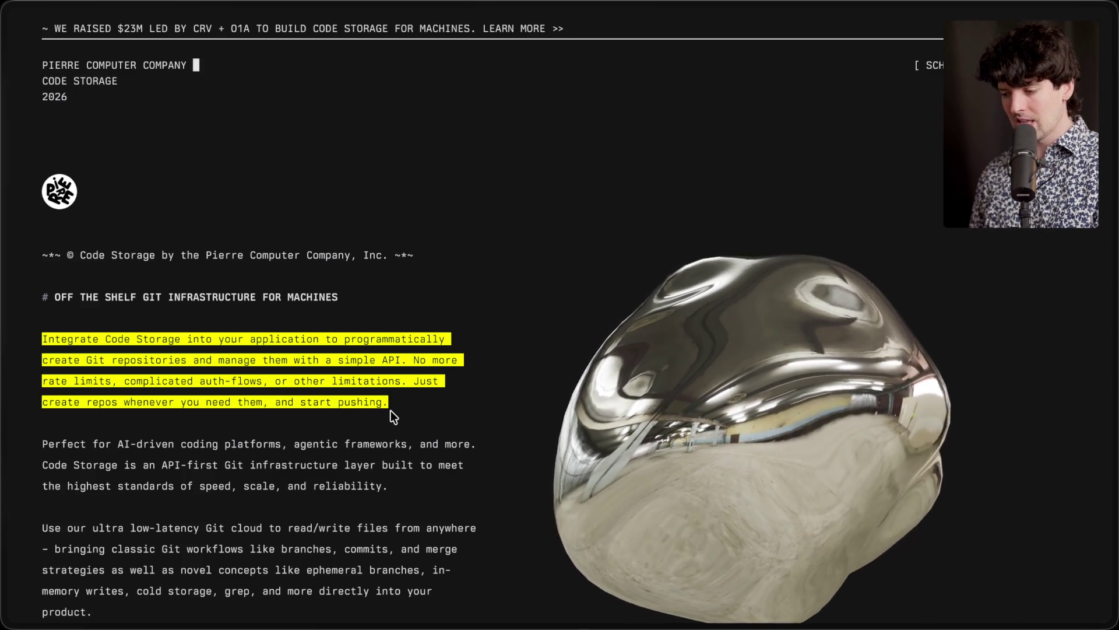
left_click(398, 404)
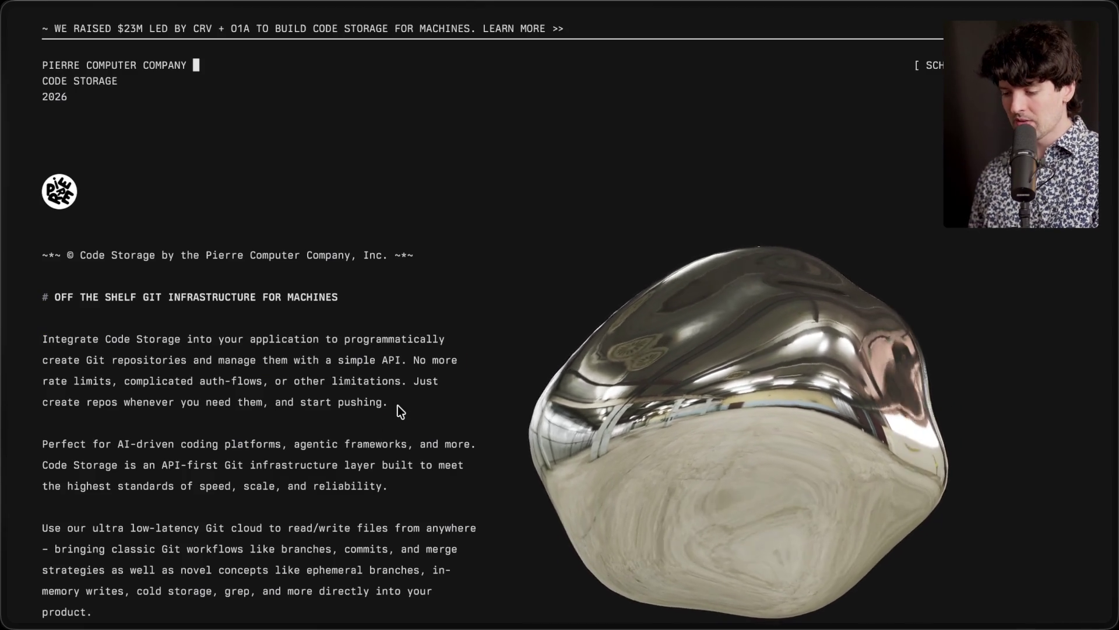
scroll(398, 405, "down", 5)
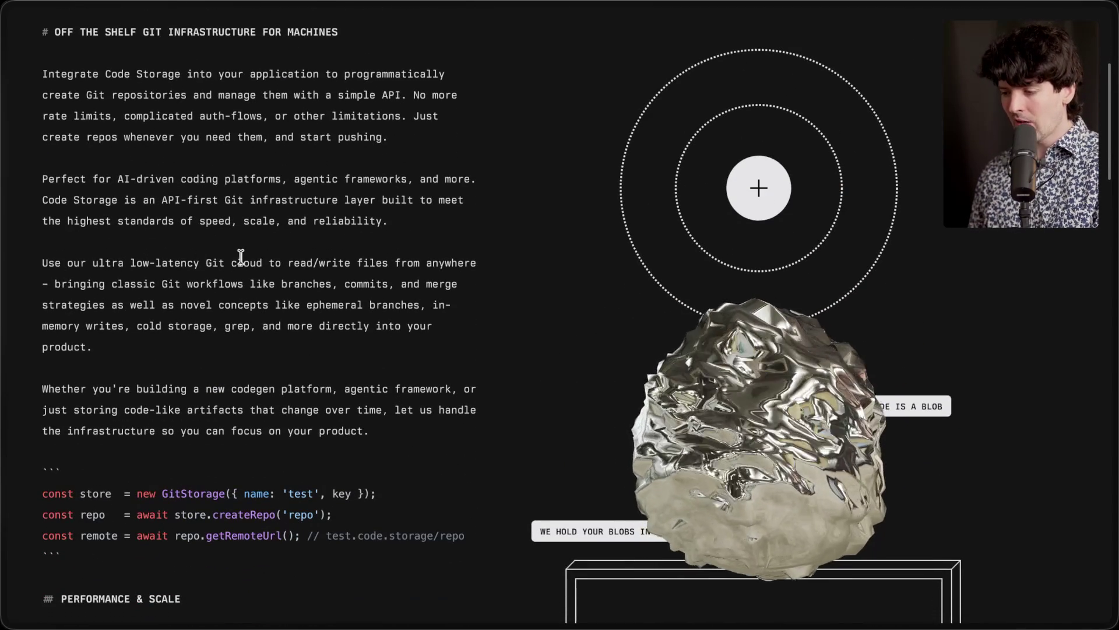
mouse_move(55, 283)
left_mouse_down()
mouse_move(453, 278)
mouse_move(419, 348)
left_mouse_up()
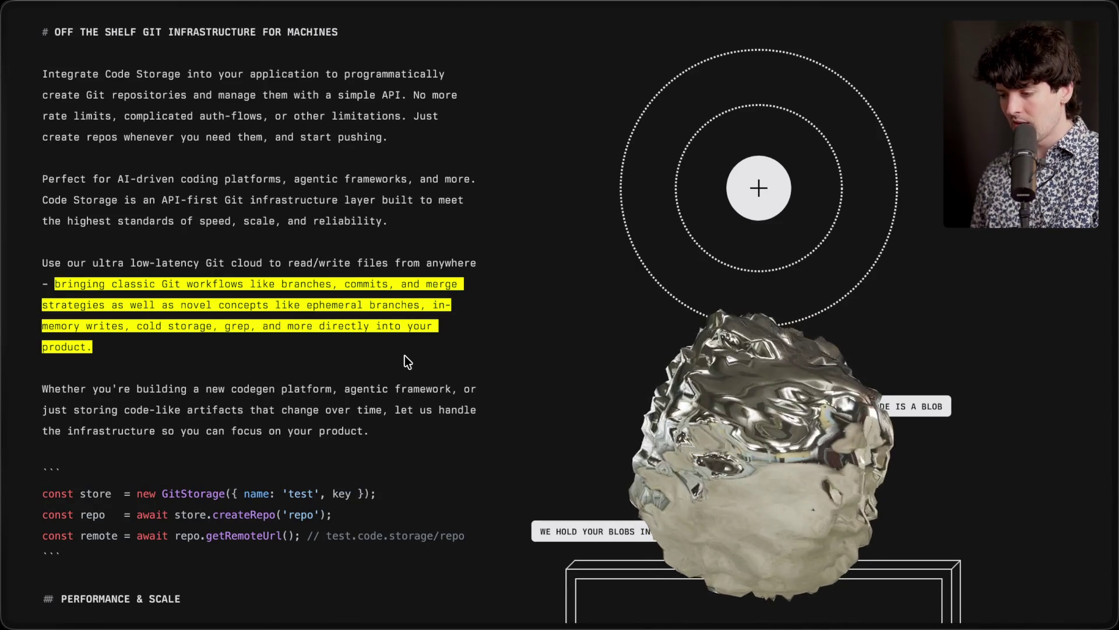
left_click(405, 355)
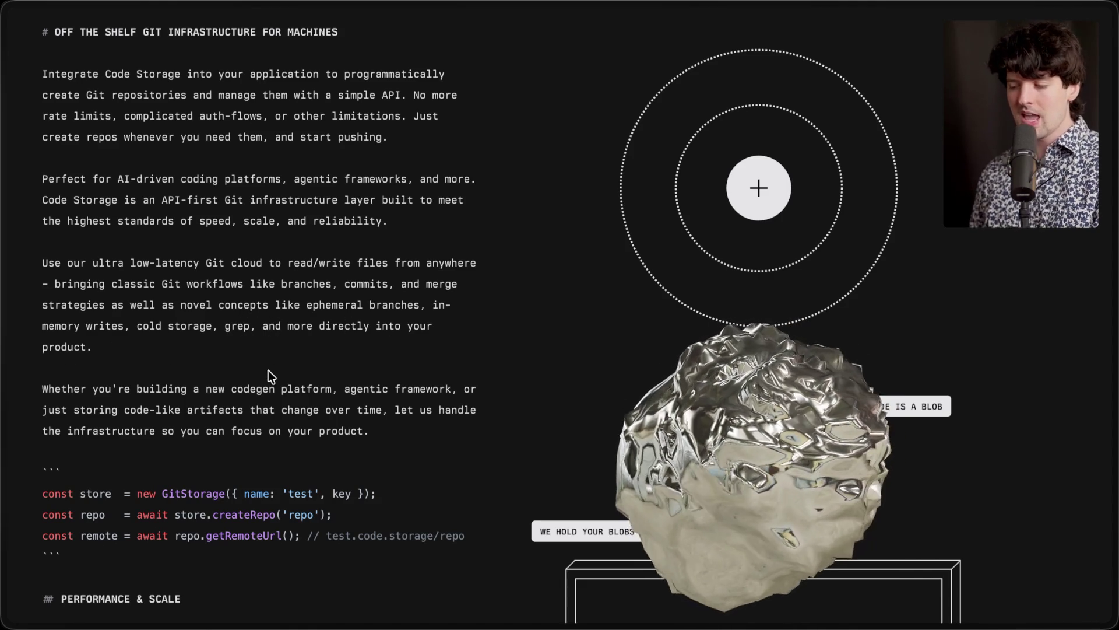
scroll(271, 378, "up", 5)
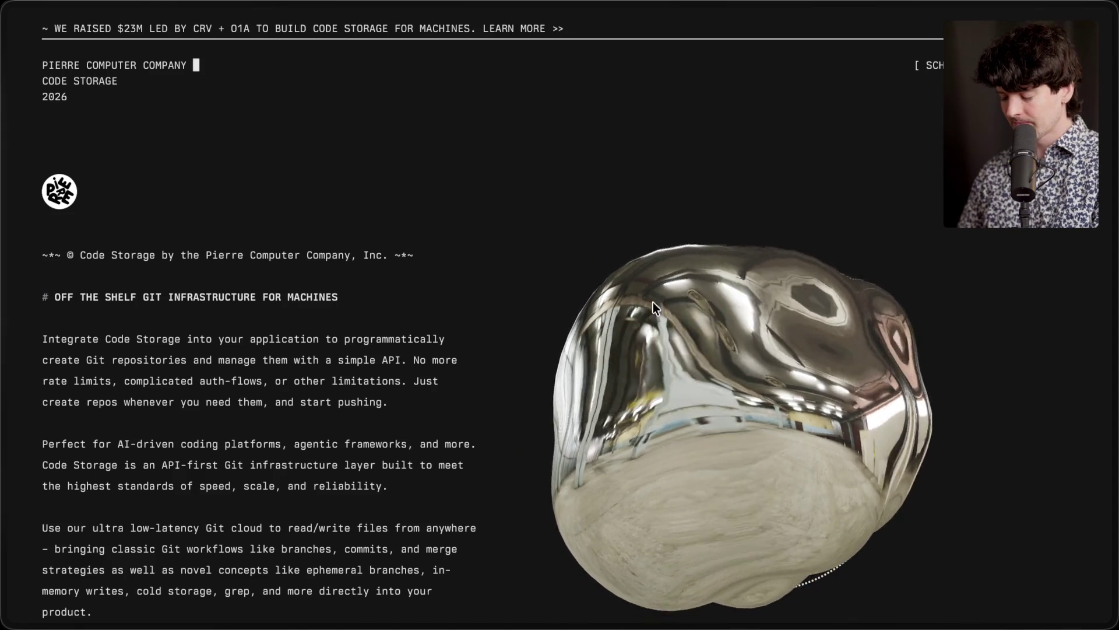
Step: Search the web for 'github outages'
key("ctrl+t")
type("github outages")
key("Return")
Step: Open and skim the GitHub Blog article on GitHub's recent availability issues
scroll(188, 408, "down", 20)
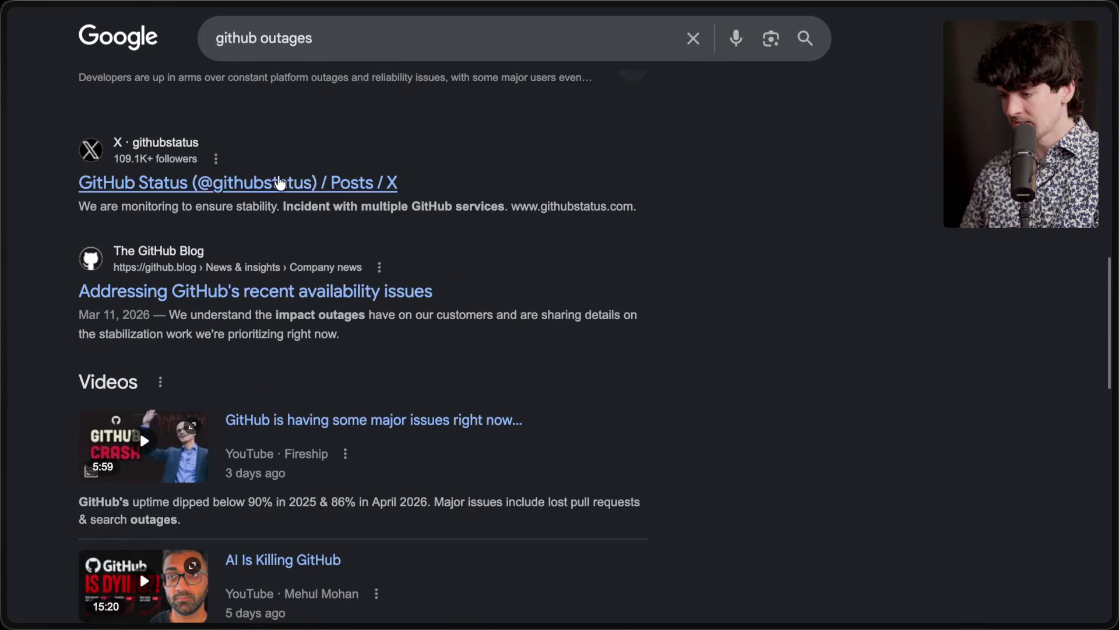
left_click(304, 294)
scroll(304, 297, "down", 5)
scroll(304, 296, "down", 20)
scroll(306, 296, "up", 20)
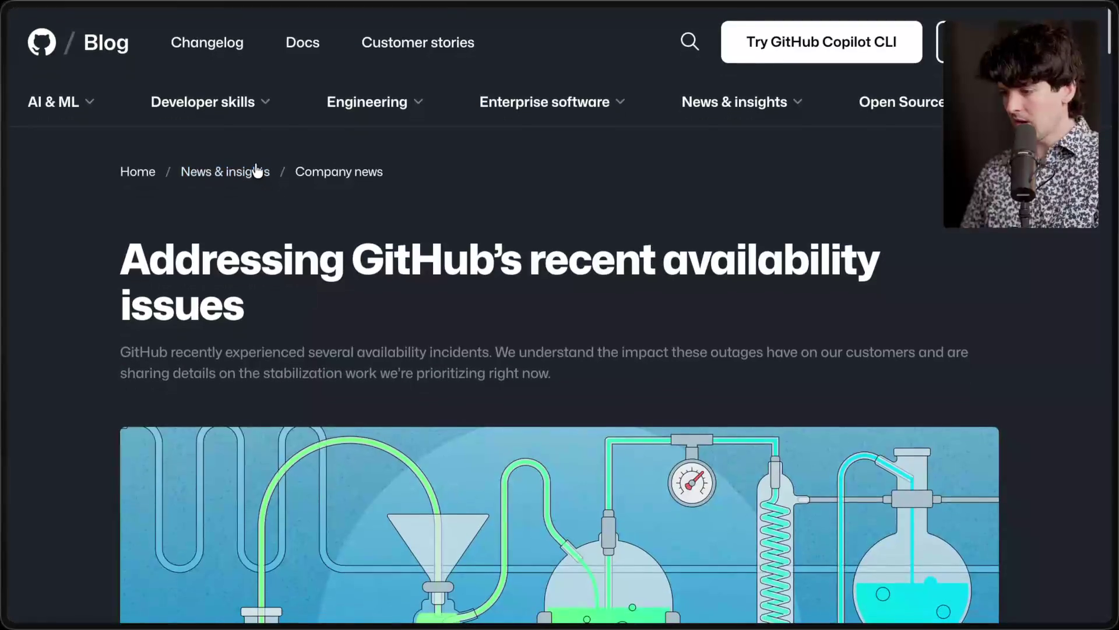
Step: From the News & insights listing, open 'An update on GitHub availability' and scroll to its charts
left_click(253, 170)
scroll(289, 182, "down", 7)
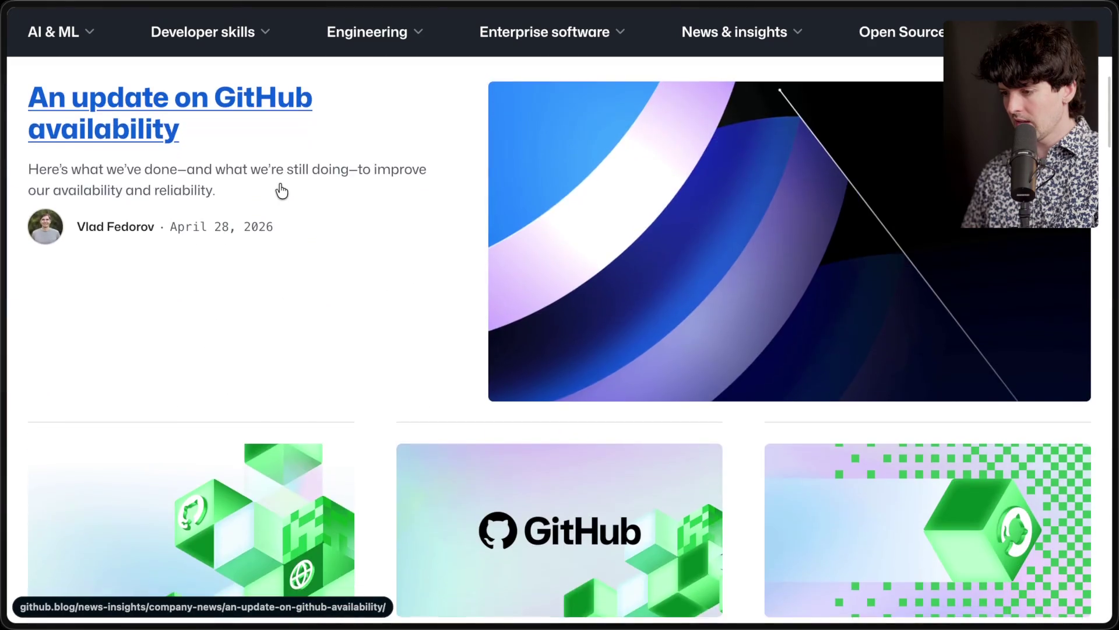
scroll(282, 190, "down", 5)
scroll(282, 152, "up", 5)
left_click(283, 117)
scroll(286, 233, "down", 10)
scroll(290, 393, "down", 7)
scroll(289, 393, "up", 10)
scroll(290, 392, "down", 2)
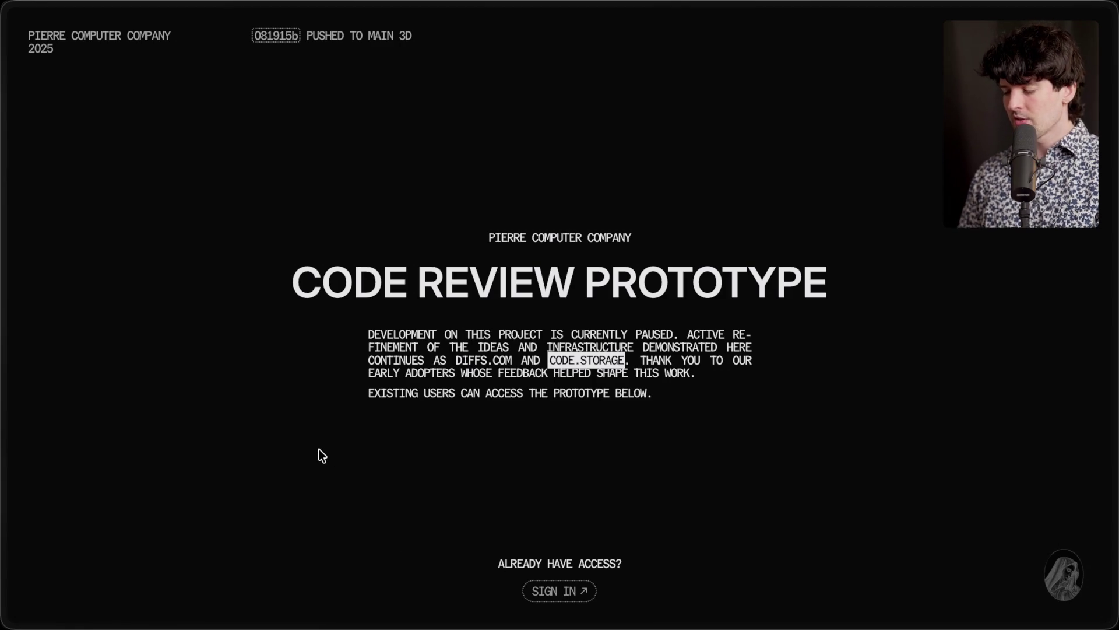
Step: Switch from the Code Review Prototype page to the Code Storage landing page tab
mouse_move(974, 399)
left_click(965, 432)
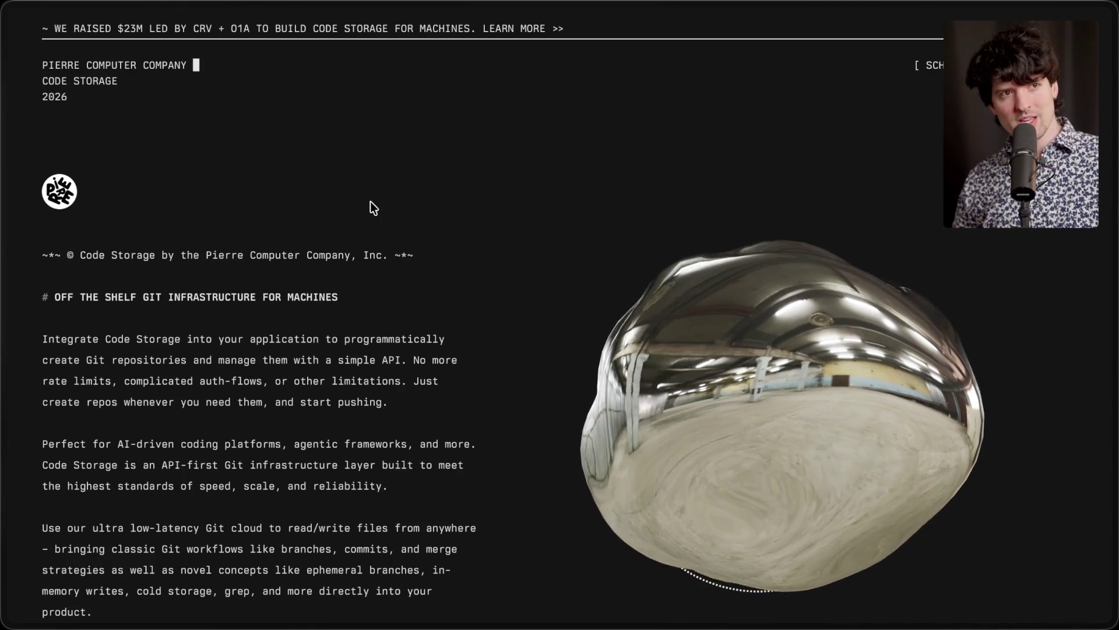
Step: Back on the Github Alternatives board, look around and briefly select the Forgejo and Codeberg labels
mouse_move(1113, 196)
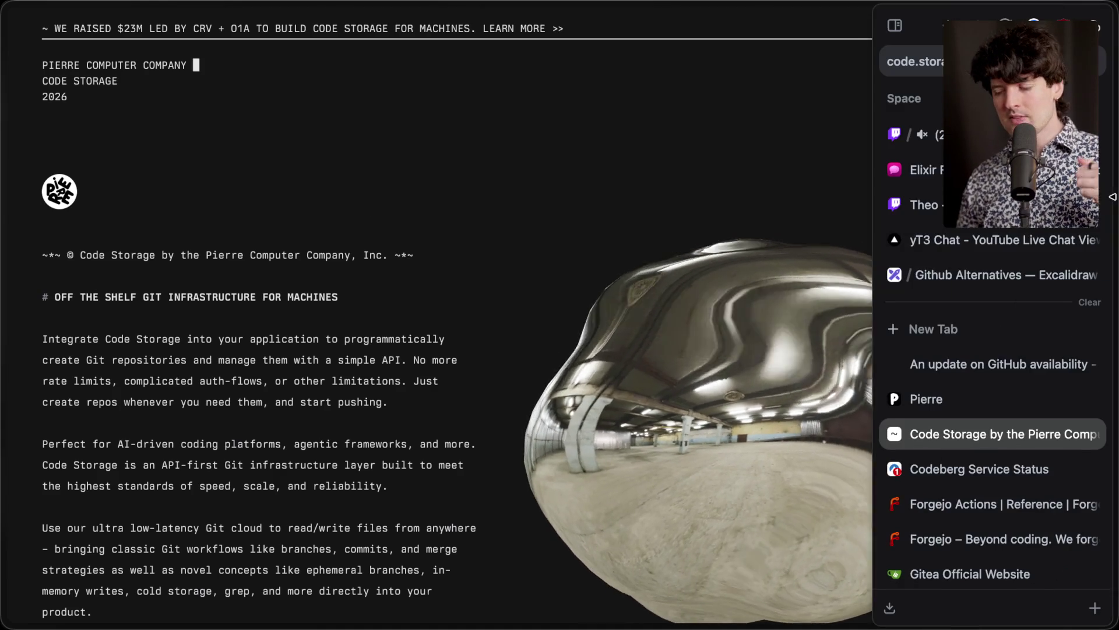
left_click(998, 275)
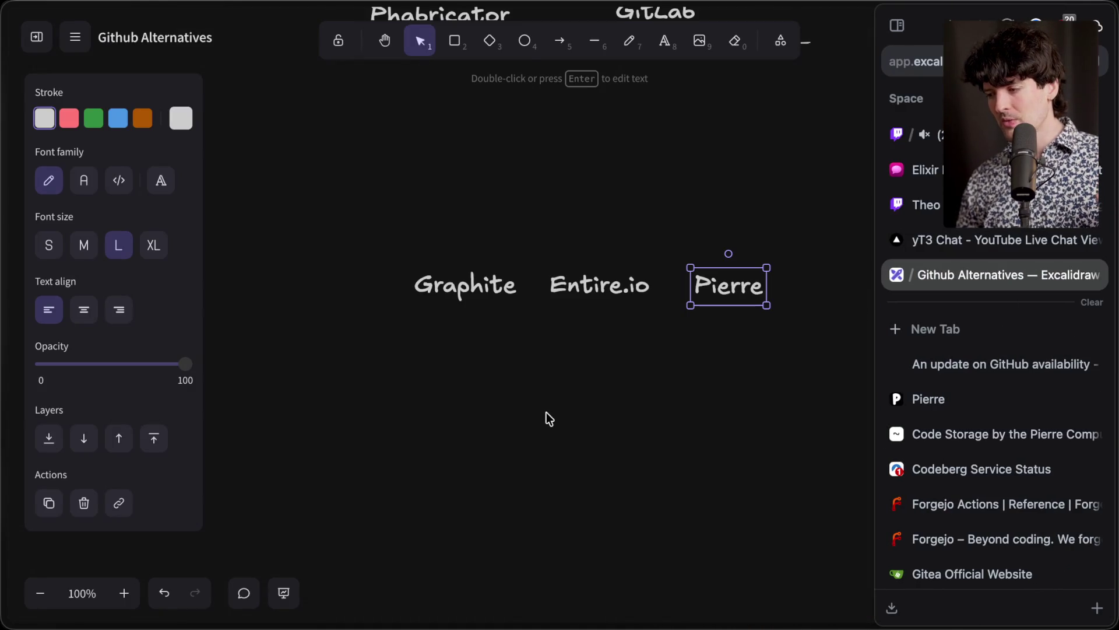
scroll(547, 412, "up", 15)
scroll(547, 413, "down", 8)
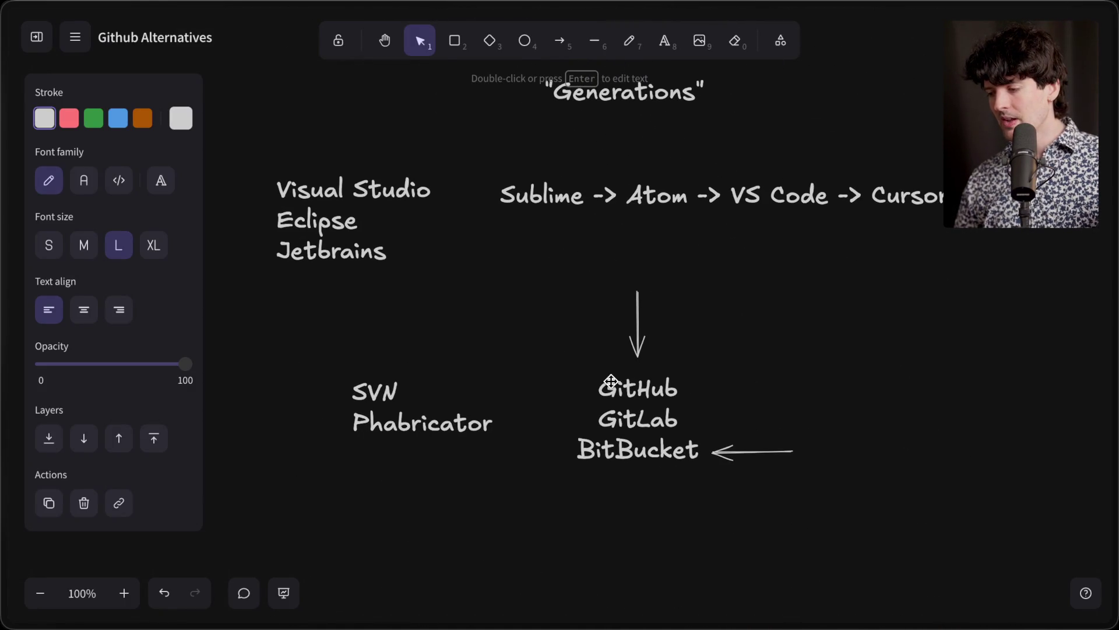
scroll(595, 388, "up", 10)
scroll(595, 387, "up", 6)
left_click_drag(371, 274, 659, 477)
left_click(627, 502)
scroll(627, 502, "down", 15)
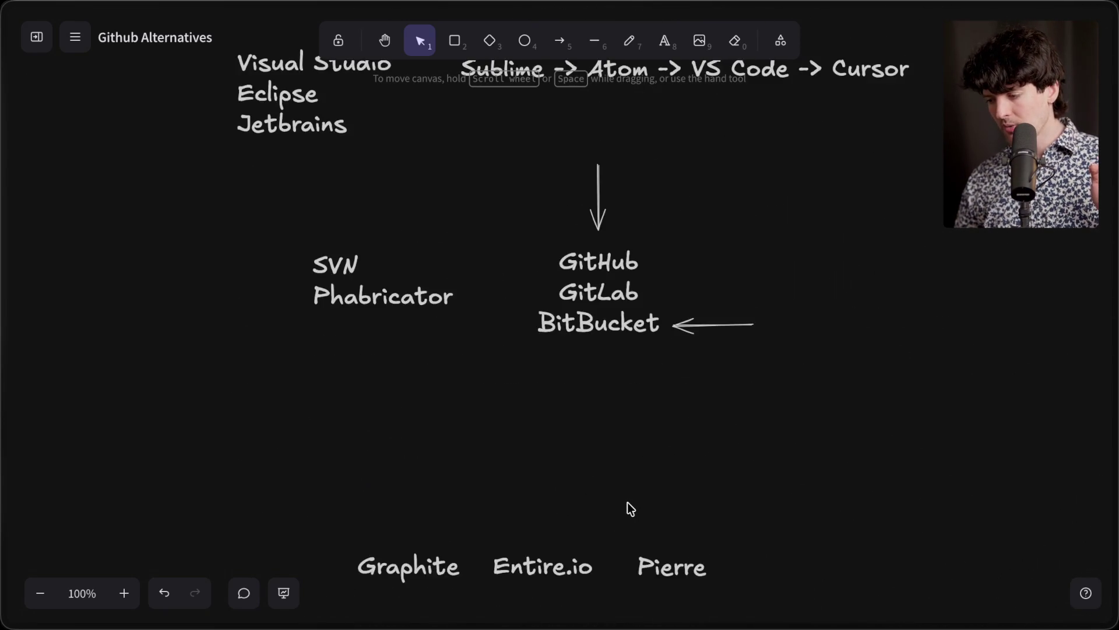
scroll(627, 502, "up", 1)
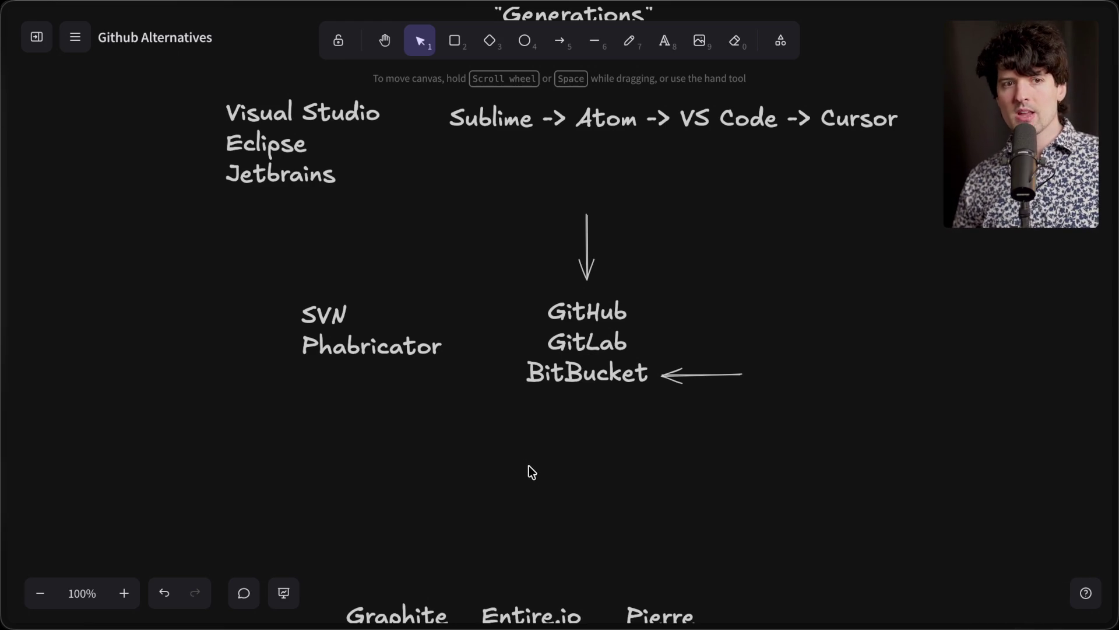
scroll(718, 493, "down", 4)
Step: Select Pierre on the board, then move through Code Storage to the Twitch Stream Manager chat
left_click(664, 393)
mouse_move(1024, 425)
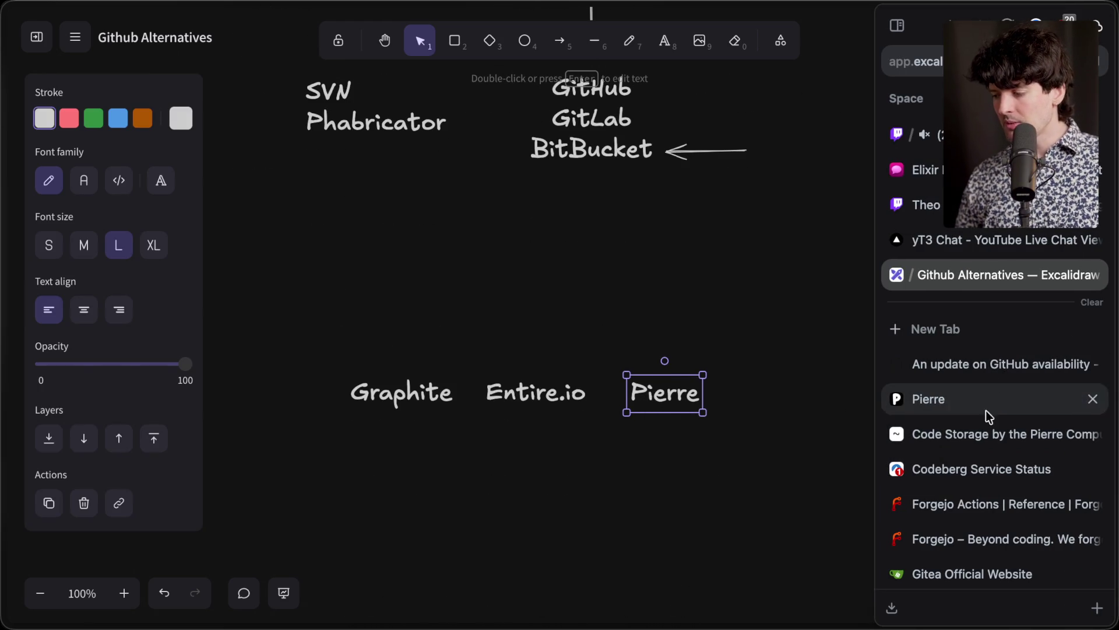
left_click(991, 433)
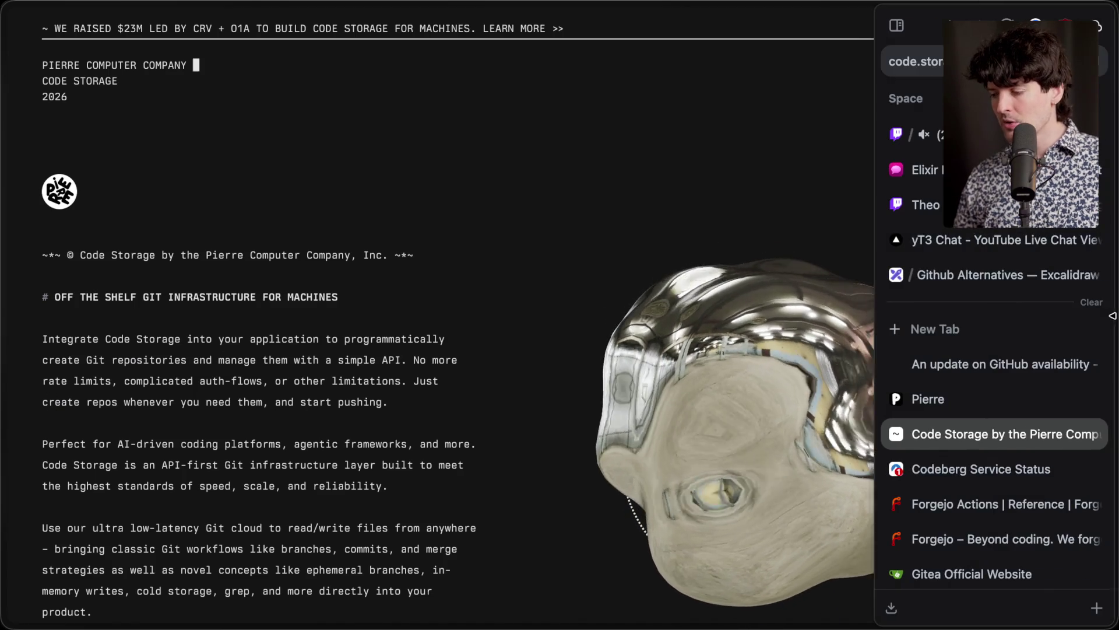
left_click(991, 134)
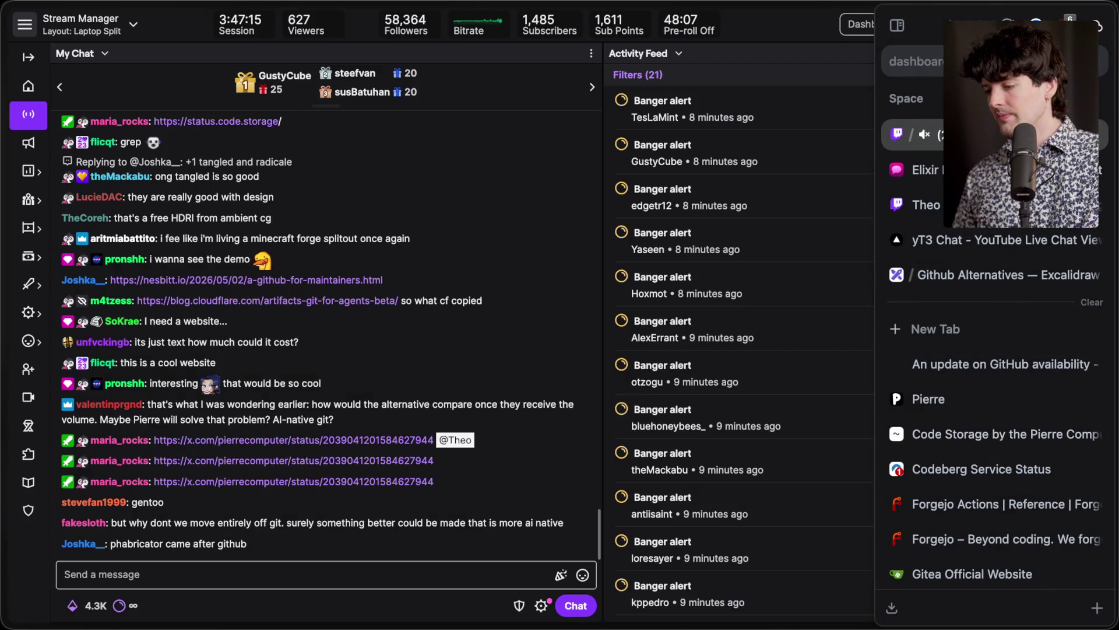
Step: Open Pierre's X post and the status.code.storage link from Twitch chat, returning to the X post
left_click(291, 460)
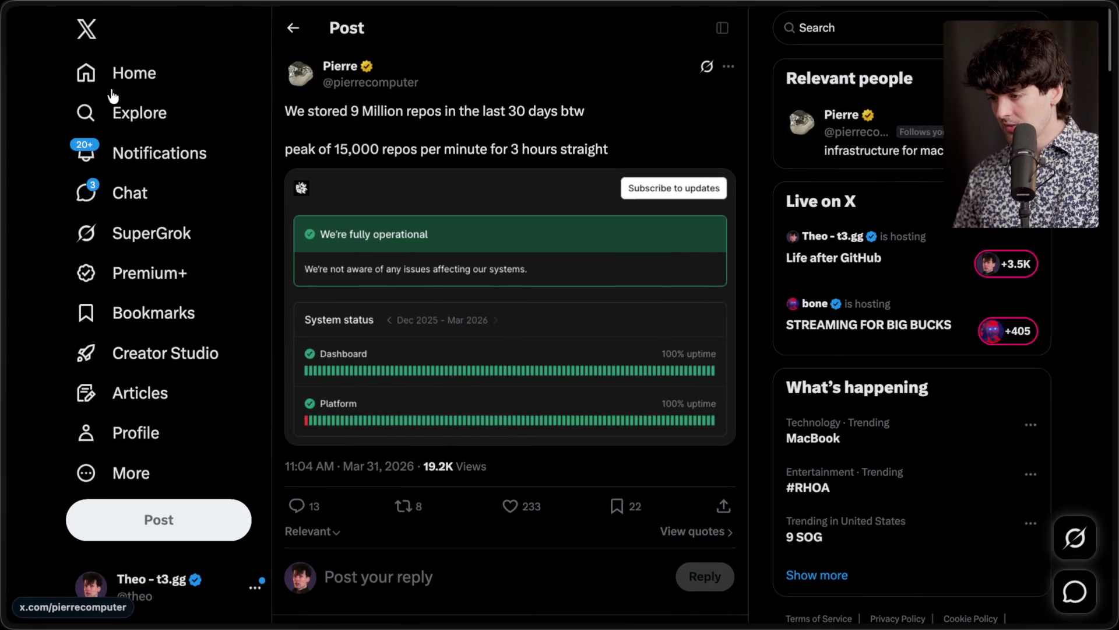
left_click(991, 134)
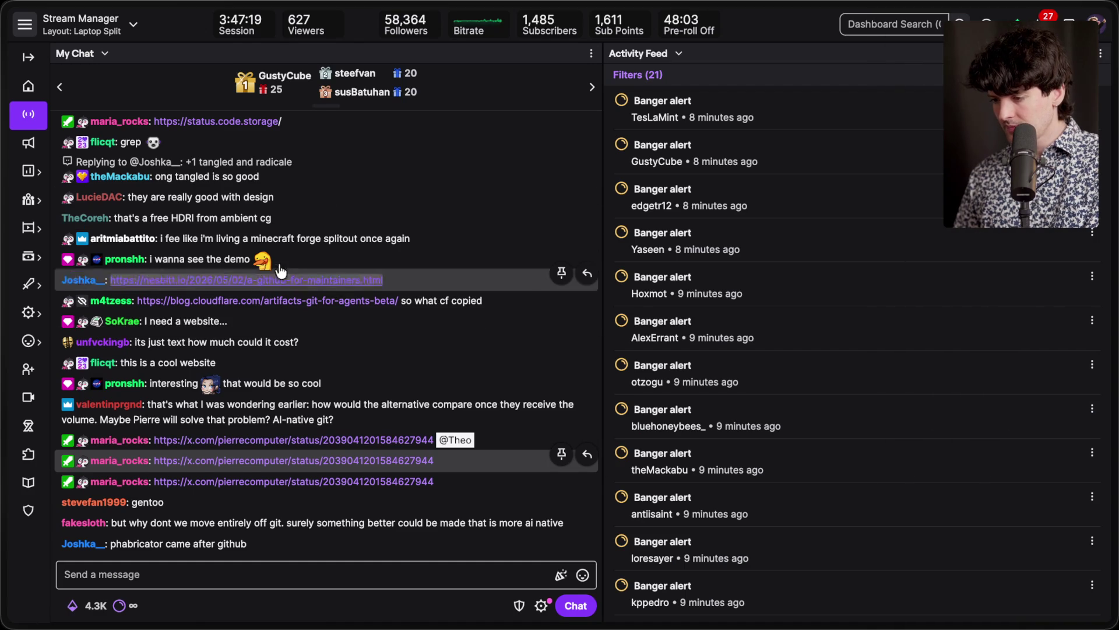
scroll(278, 280, "up", 2)
left_click(254, 221)
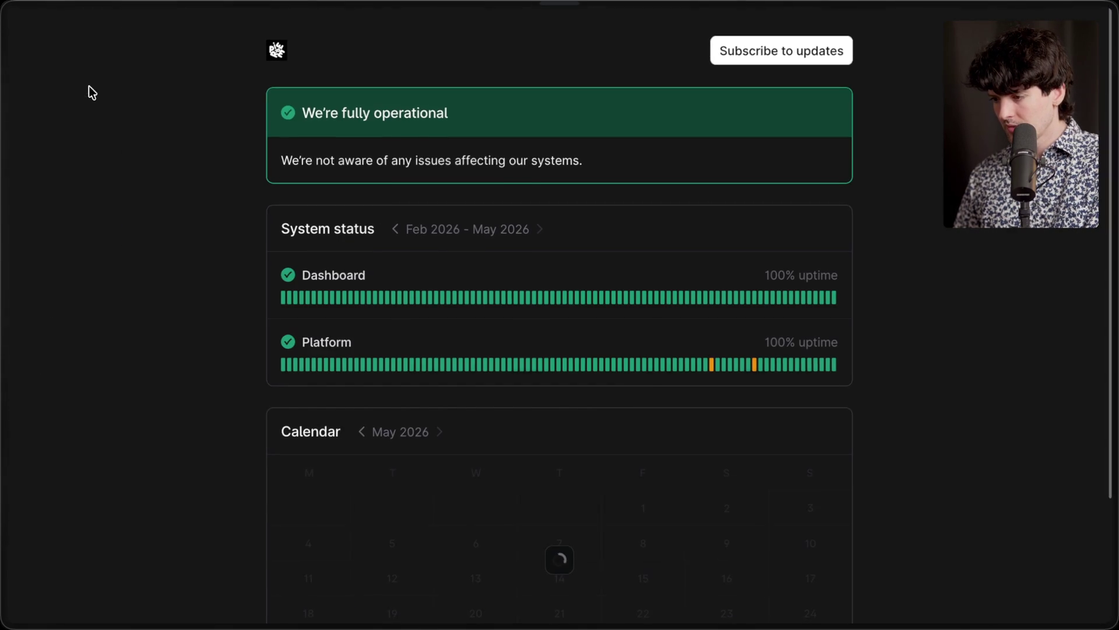
mouse_move(1110, 262)
left_click(980, 399)
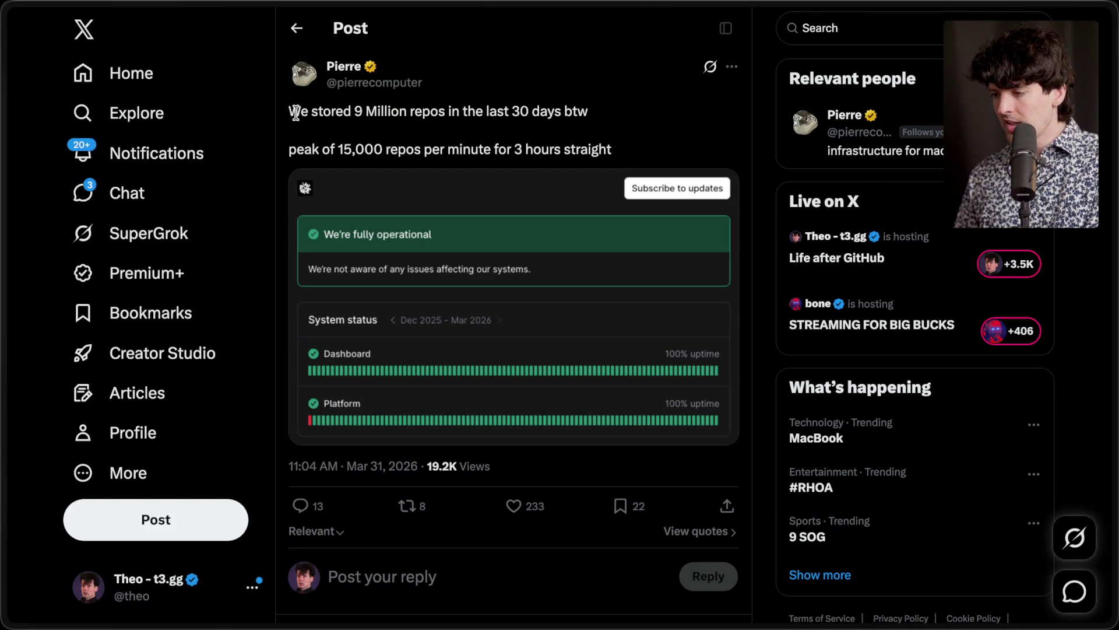
Step: Read the post's 9 Million repos and 15,000 repos per minute lines, then return to the GitHub article
left_click_drag(290, 111, 592, 114)
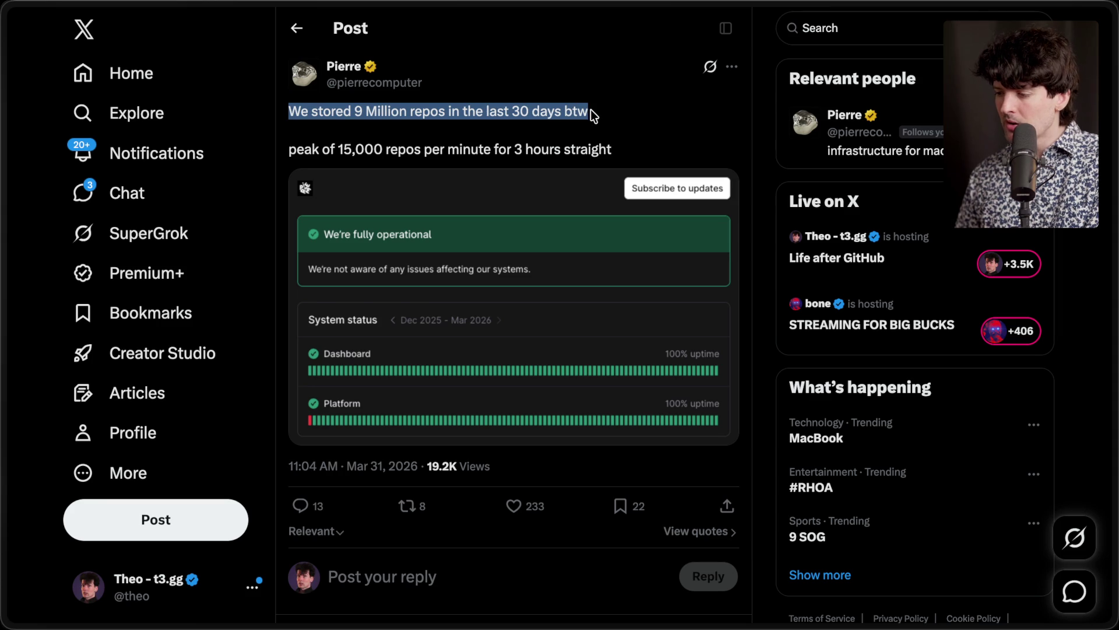
left_click(592, 115)
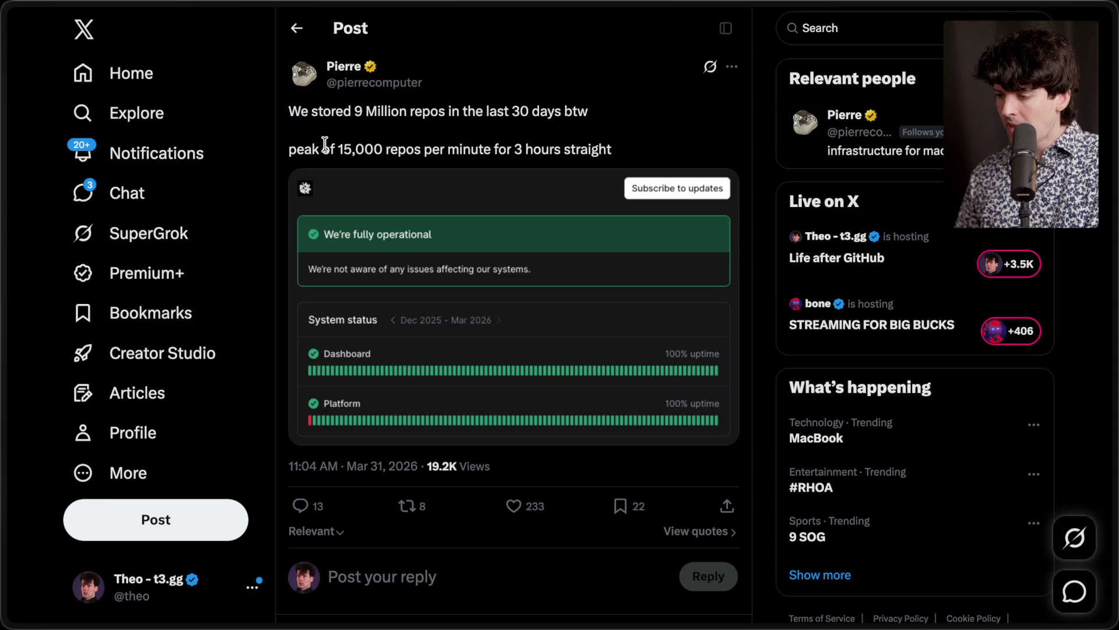
left_click_drag(334, 144, 632, 146)
left_click(632, 146)
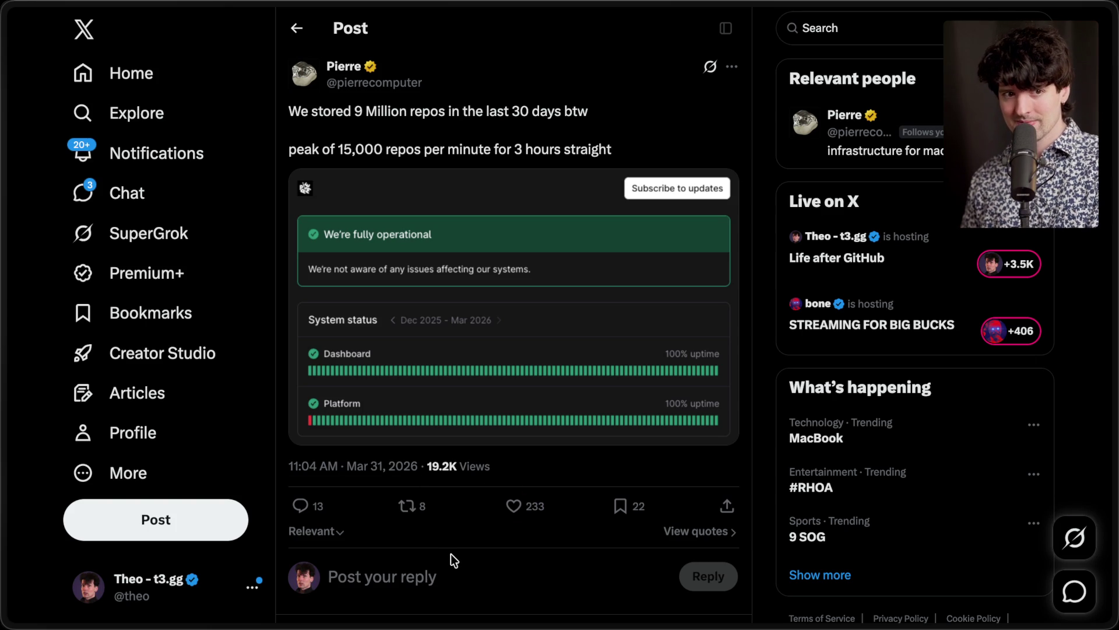
mouse_move(1114, 408)
left_click(994, 438)
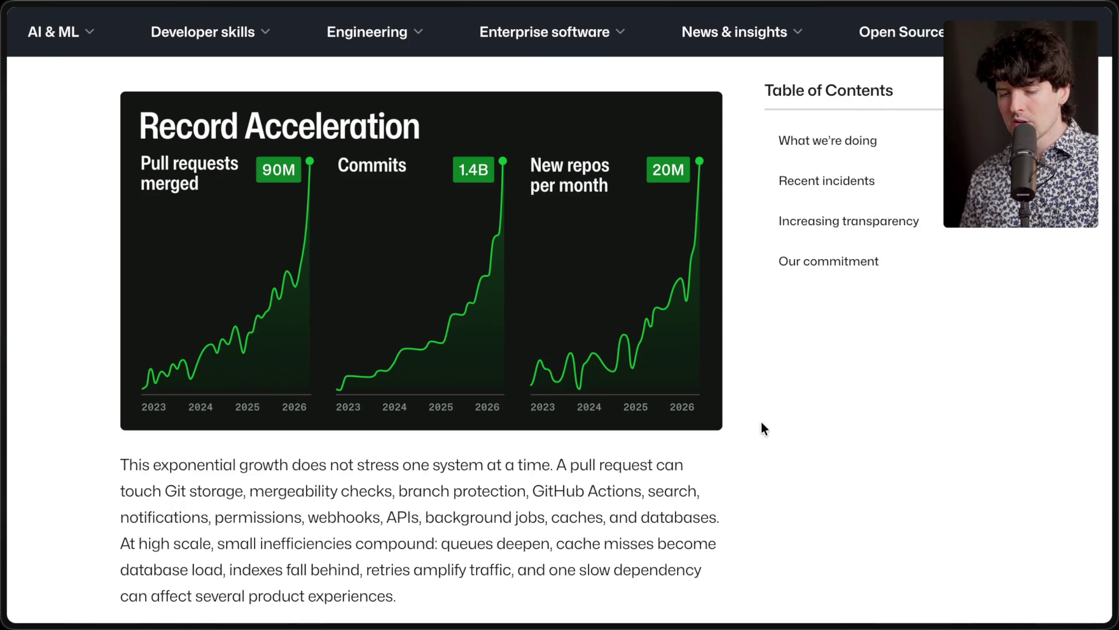
Step: Recheck the X post's 9 Million repos line, flip through the GitHub blog and Pierre tabs, then show Code Storage
key("ctrl+Tab")
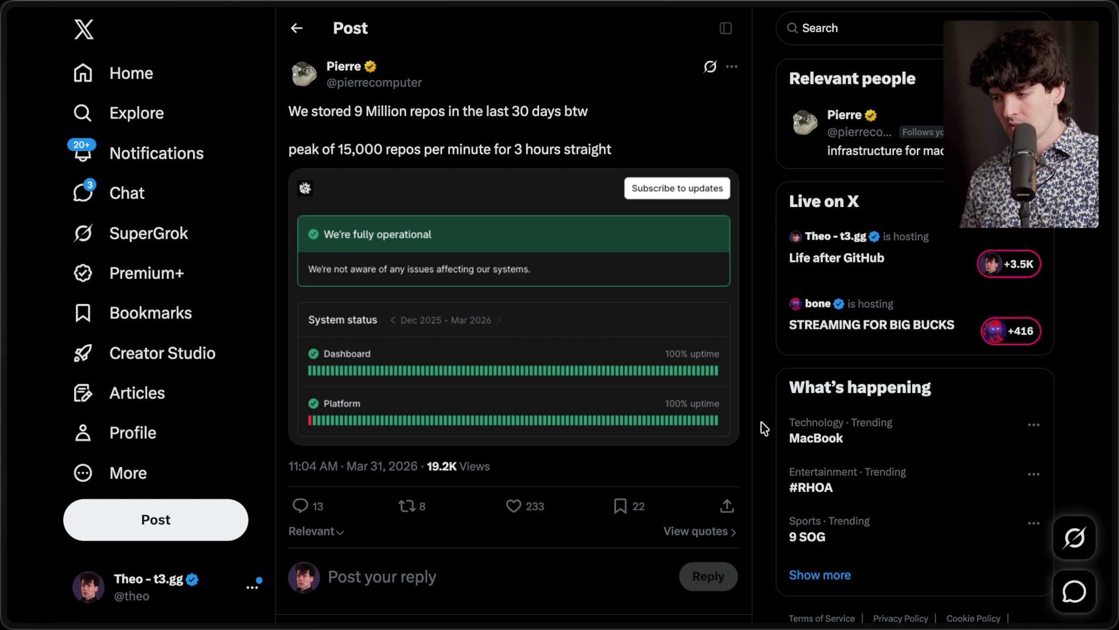
triple_click(314, 112)
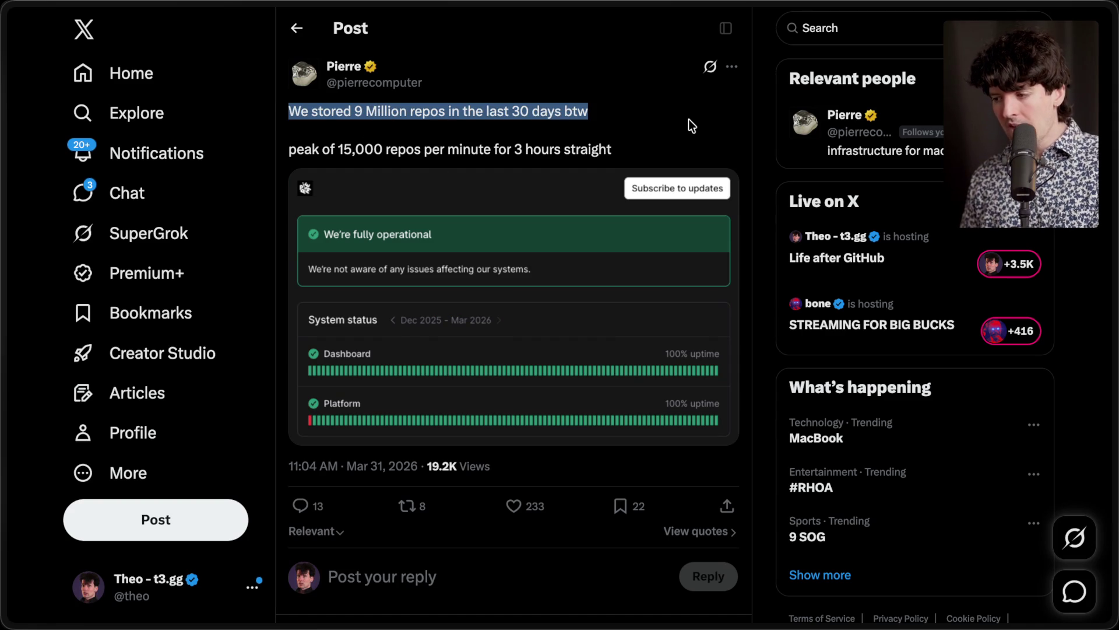
left_click(546, 111)
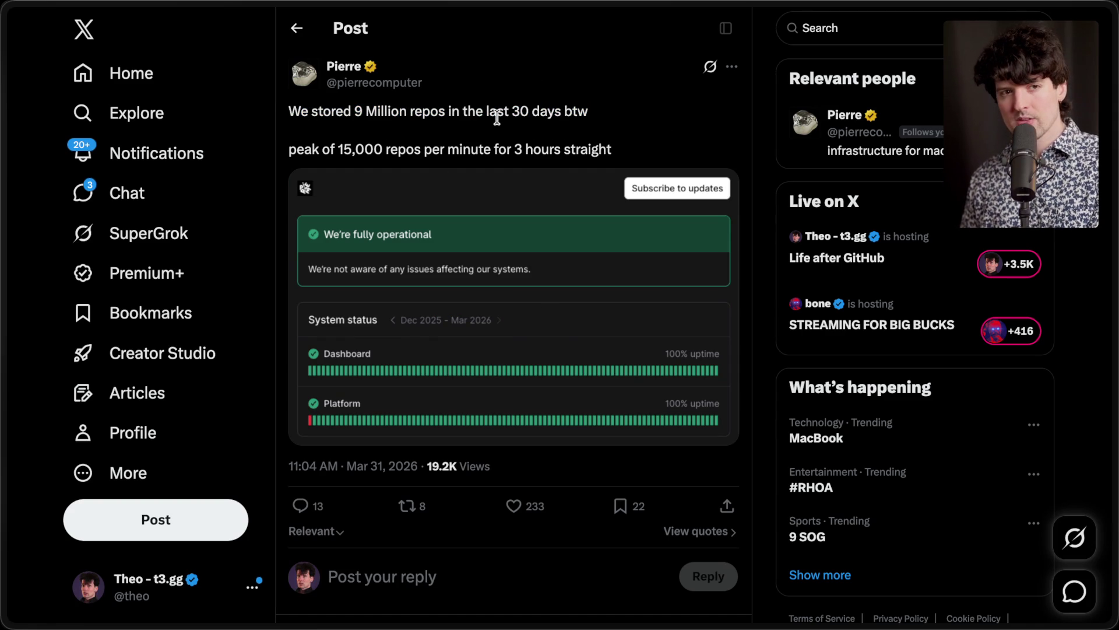
key("ctrl+shift+Tab")
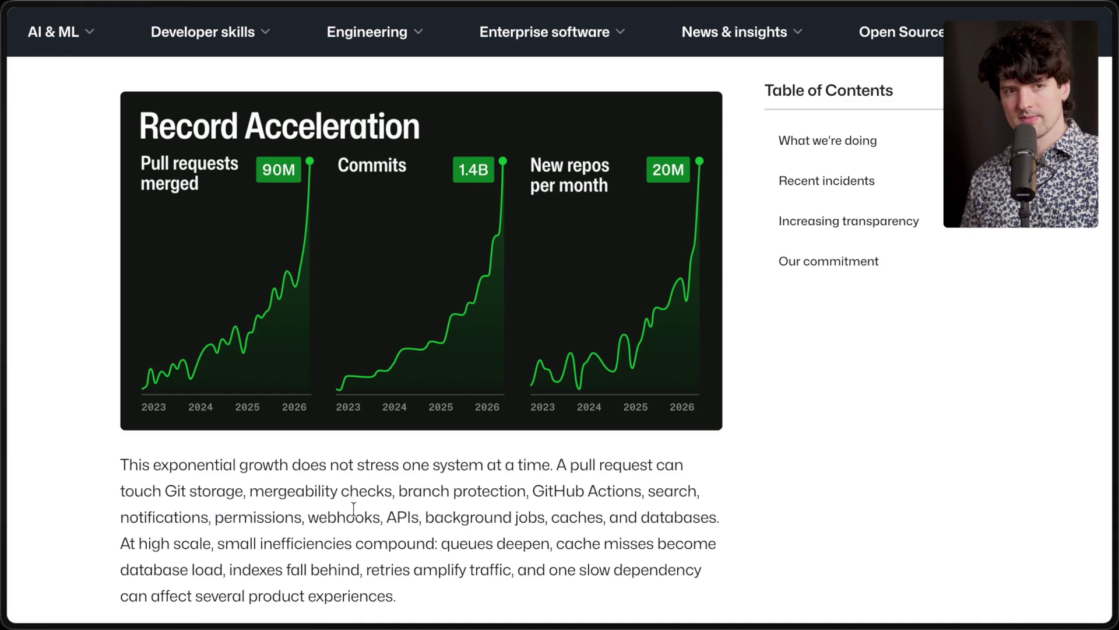
key("ctrl+Tab")
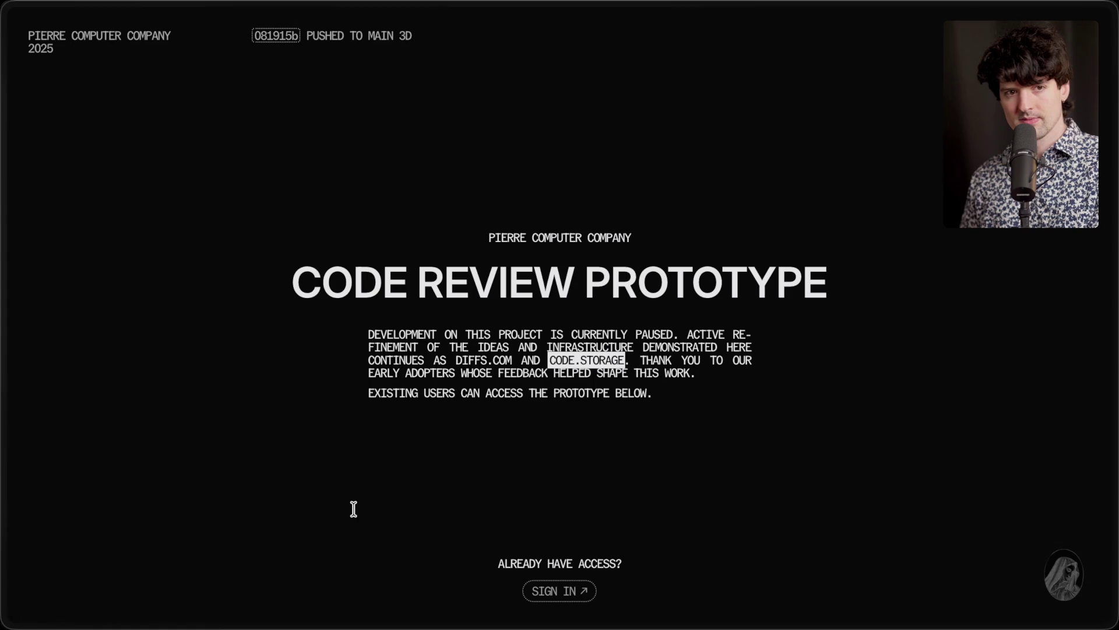
key("ctrl+shift+Tab")
key("ctrl+shift+Tab")
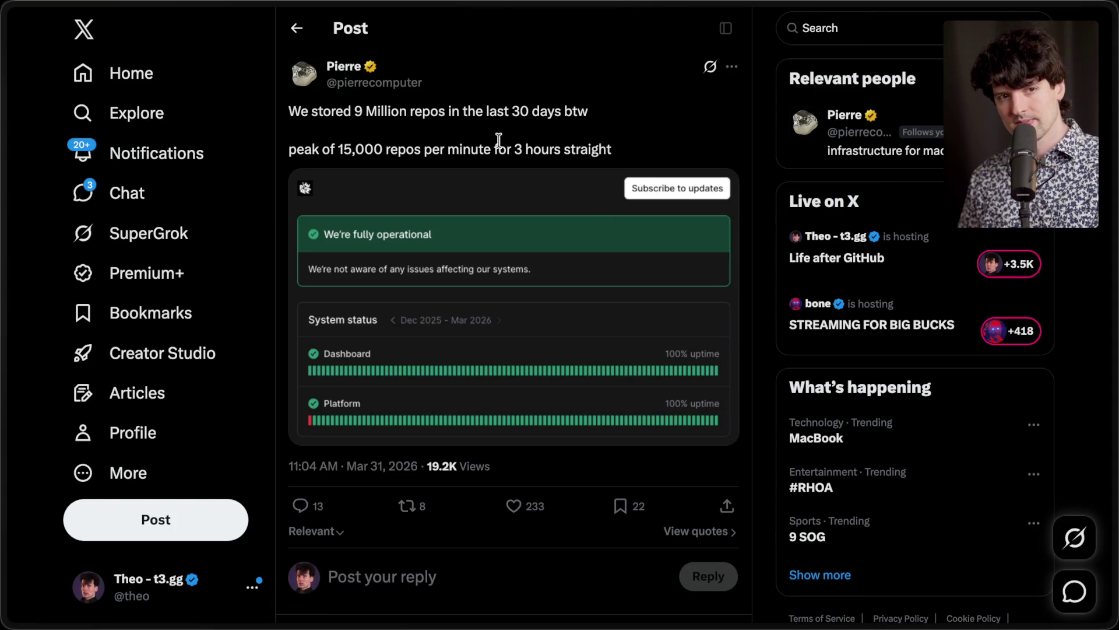
mouse_move(1117, 350)
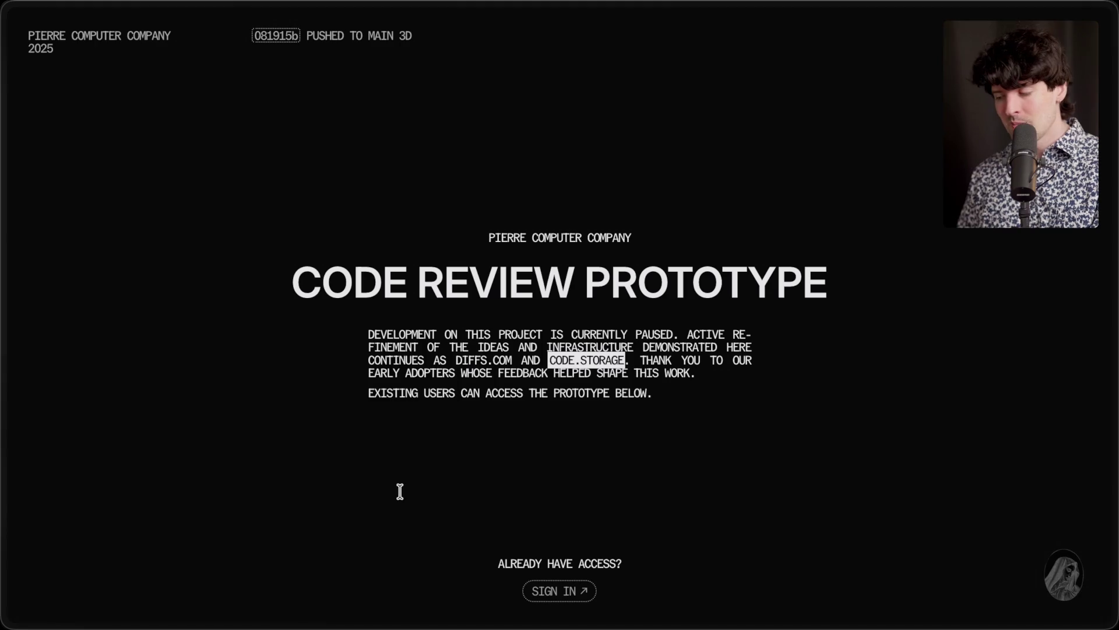
left_click(1003, 505)
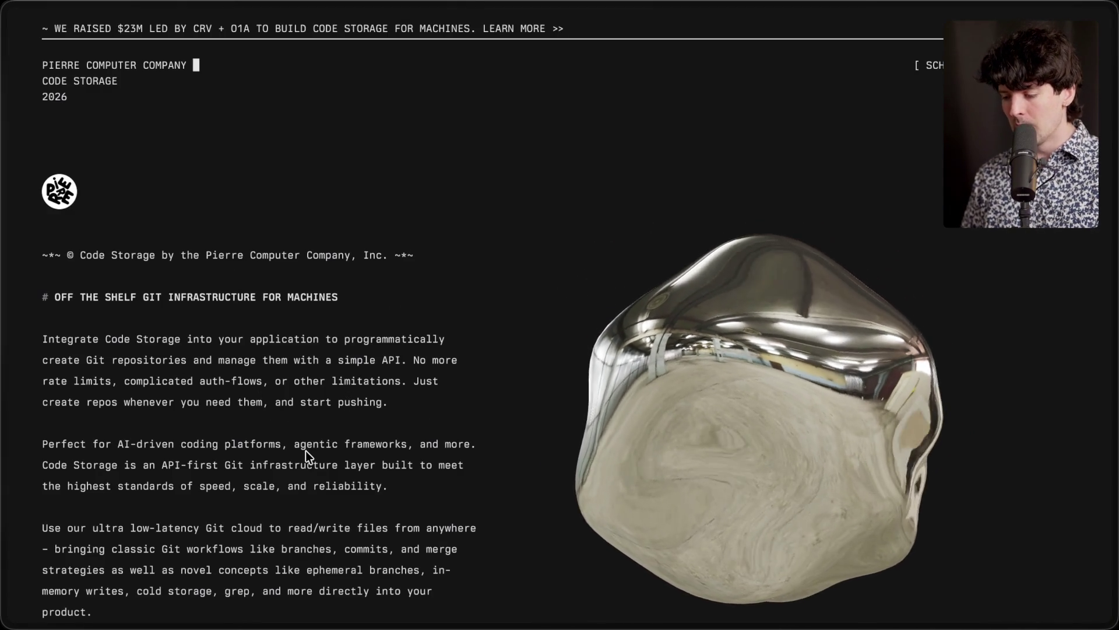
Step: Read through the GitStorage sample, highlighting the const store, new GitStorage and createRepo('repo') lines
scroll(306, 451, "down", 7)
scroll(309, 458, "down", 4)
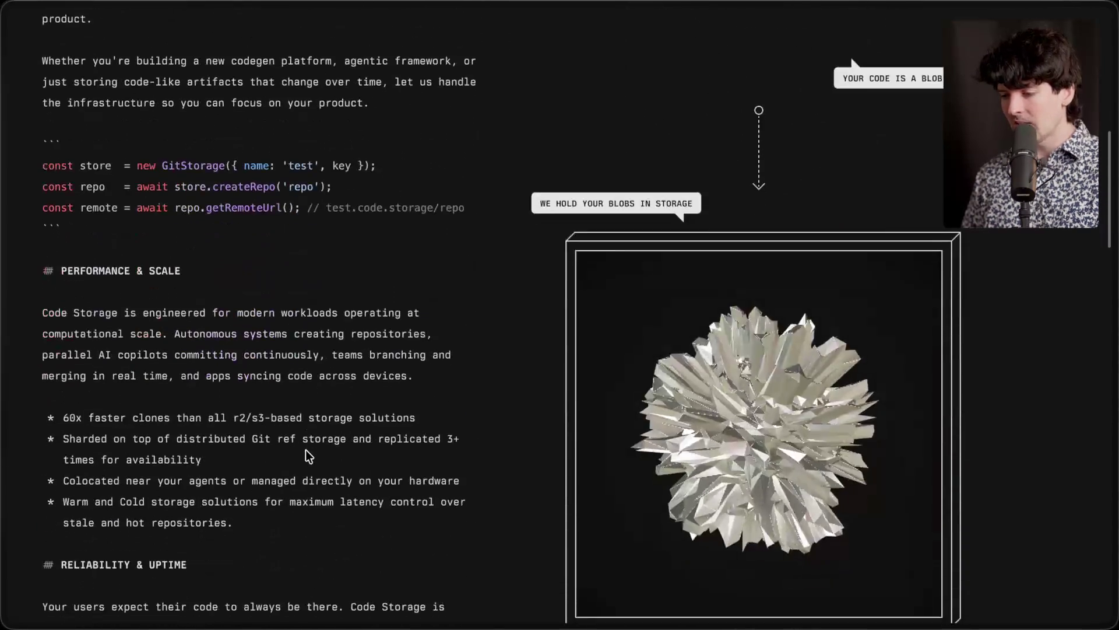
left_click_drag(70, 185, 707, 185)
left_click(205, 178)
left_click_drag(246, 182, 628, 183)
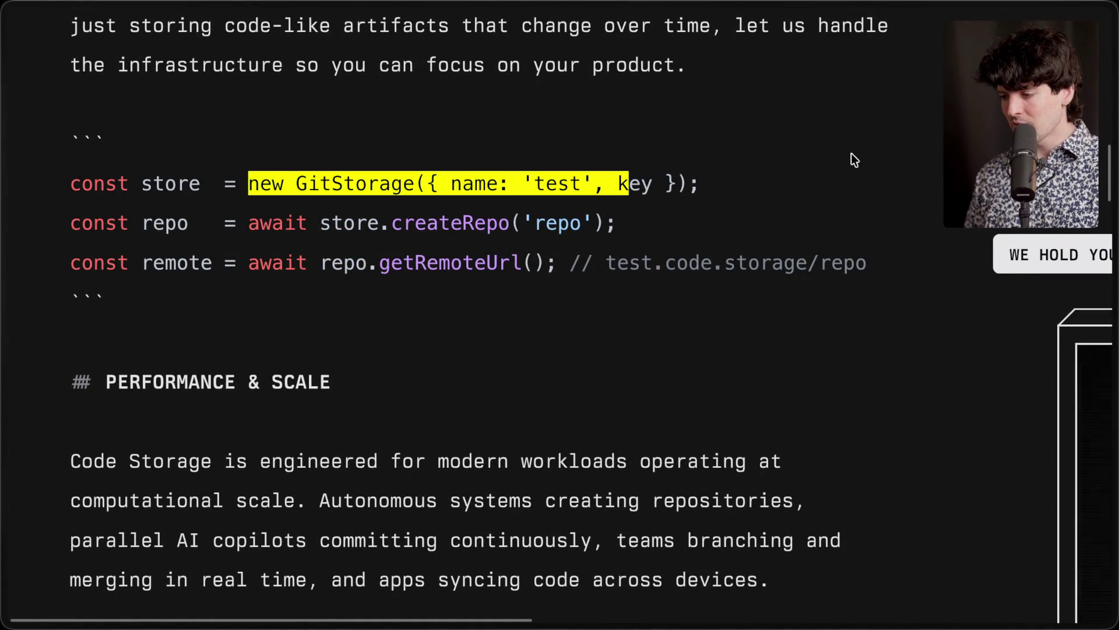
mouse_move(392, 223)
left_mouse_down()
mouse_move(613, 223)
mouse_move(8, 208)
left_mouse_up()
left_click(662, 225)
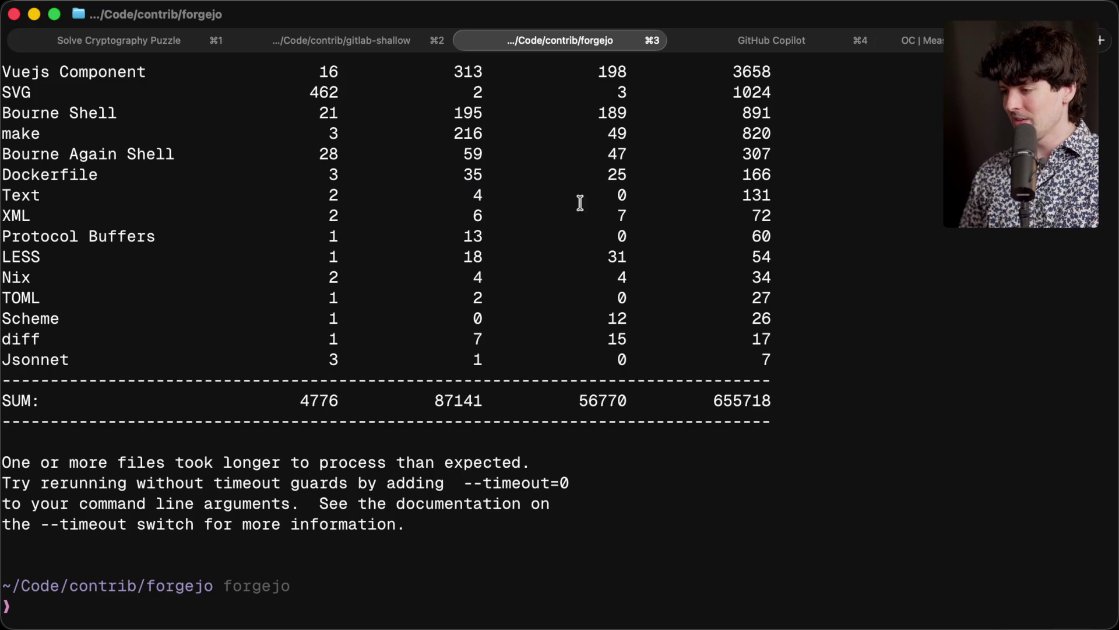
Step: Open a new terminal tab in the measuring folder and list its files with ls
key("super+4")
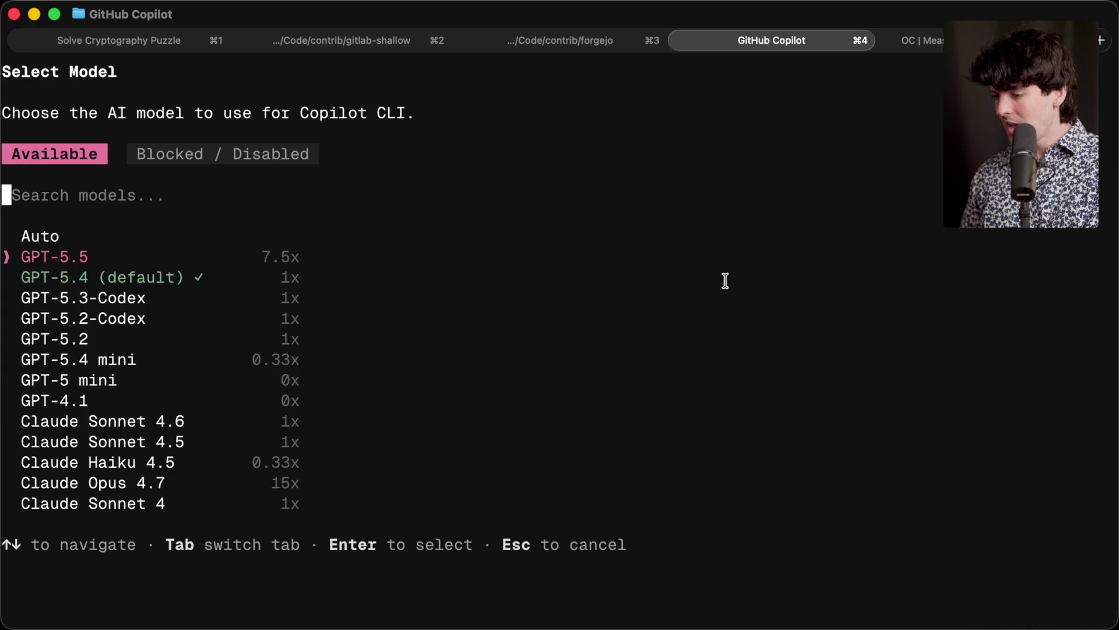
key("super+5")
key("super+t")
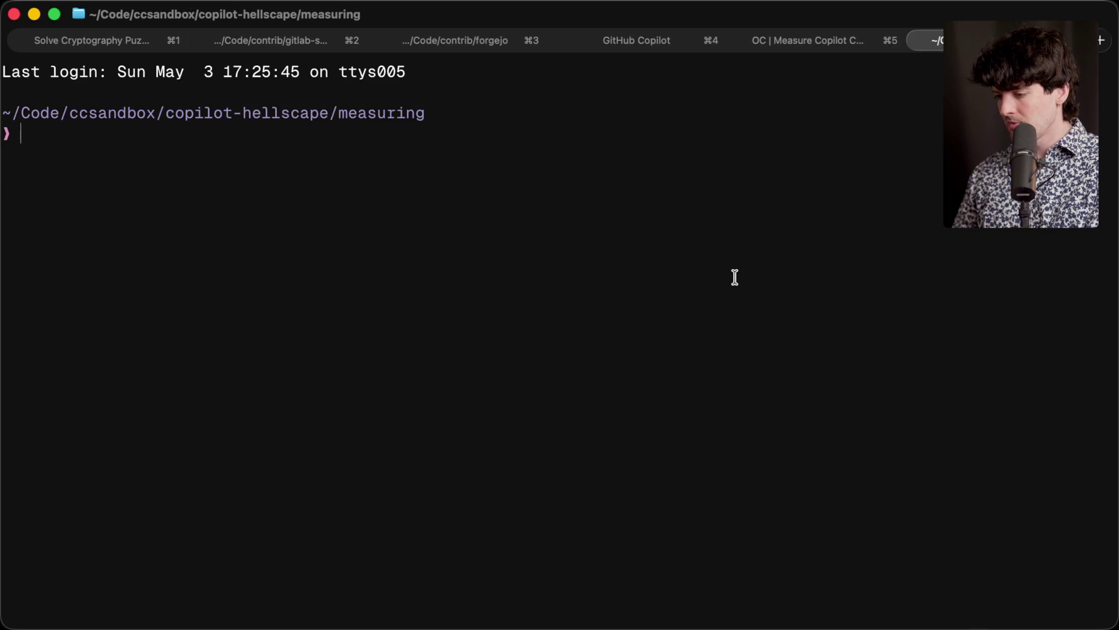
type("cd")
key("BackSpace")
key("BackSpace")
key("BackSpace")
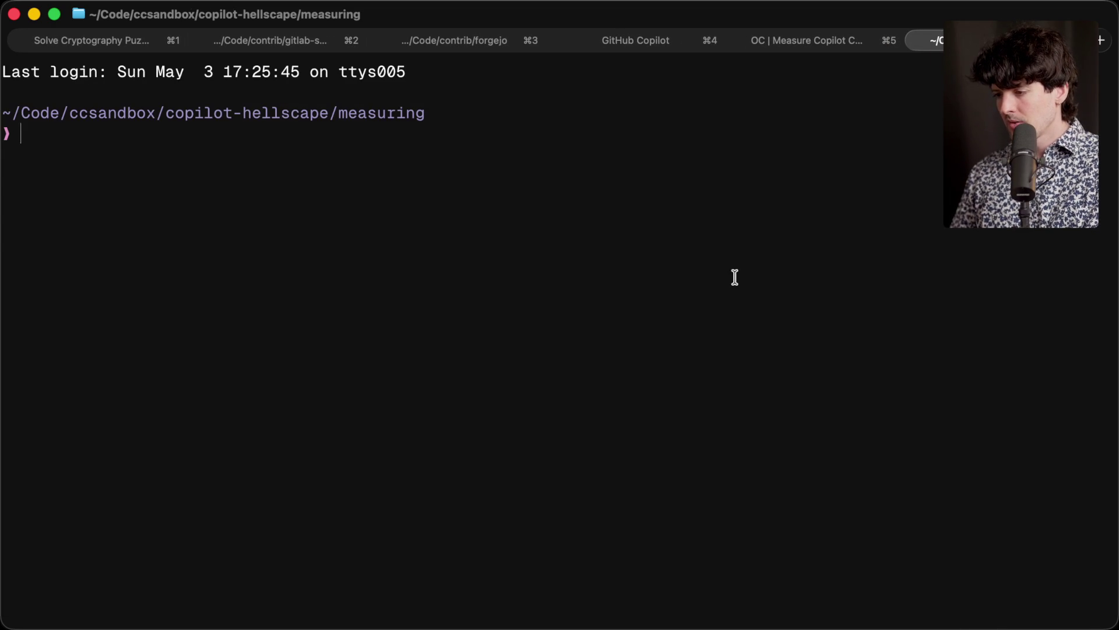
type("ls")
key("Return")
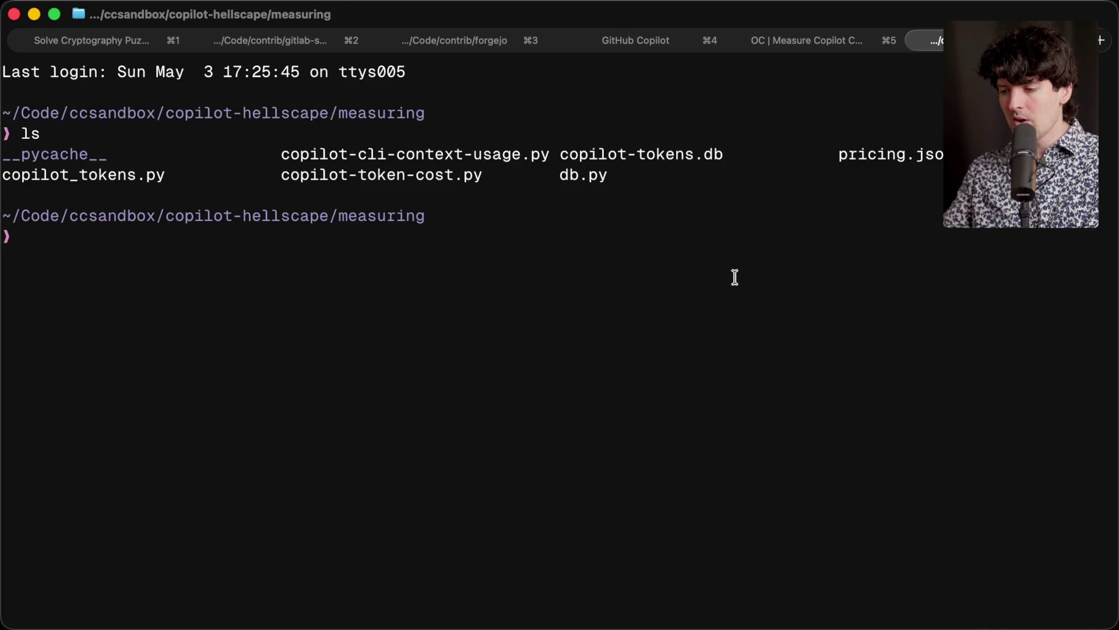
Step: Check git status, initialise a Git repository, and view its untracked files
type("git status")
key("Return")
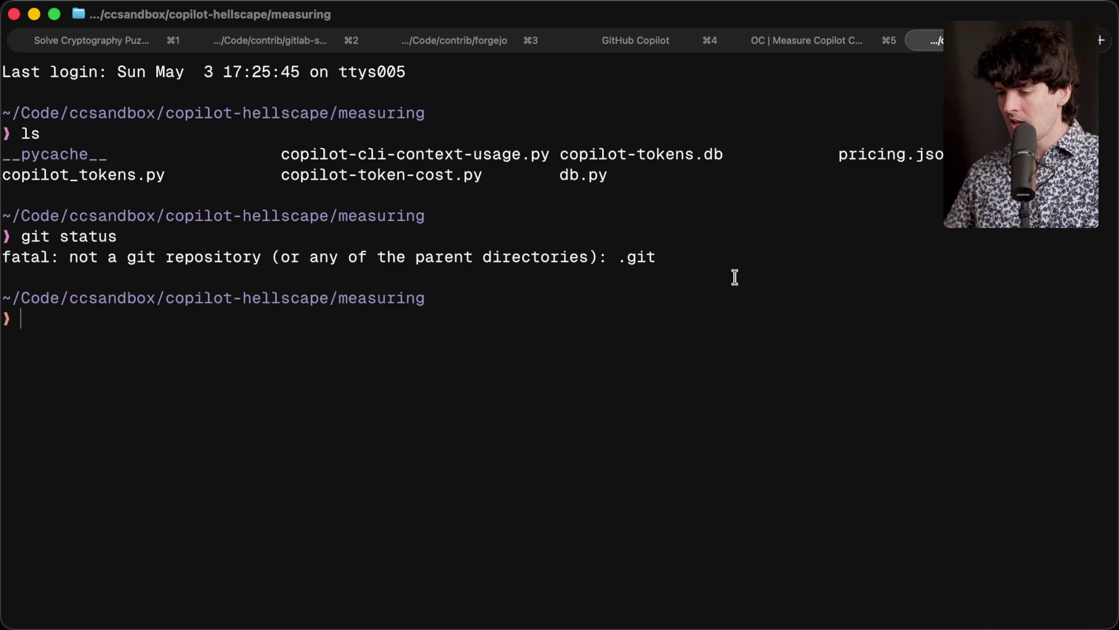
type("git init")
key("Return")
type("git add -A")
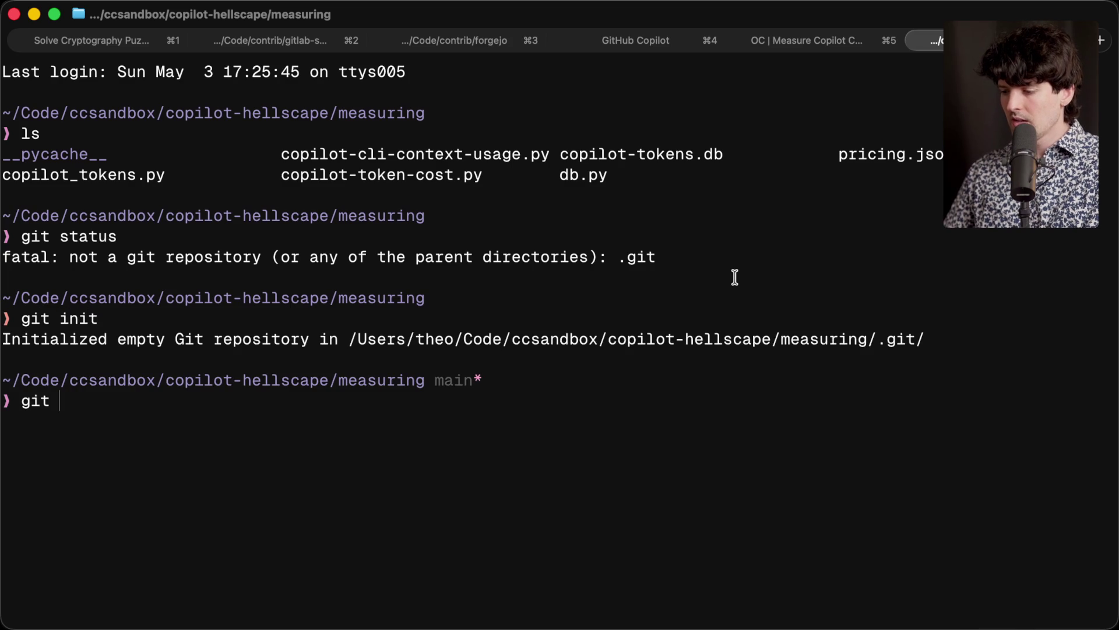
key("BackSpace")
key("BackSpace")
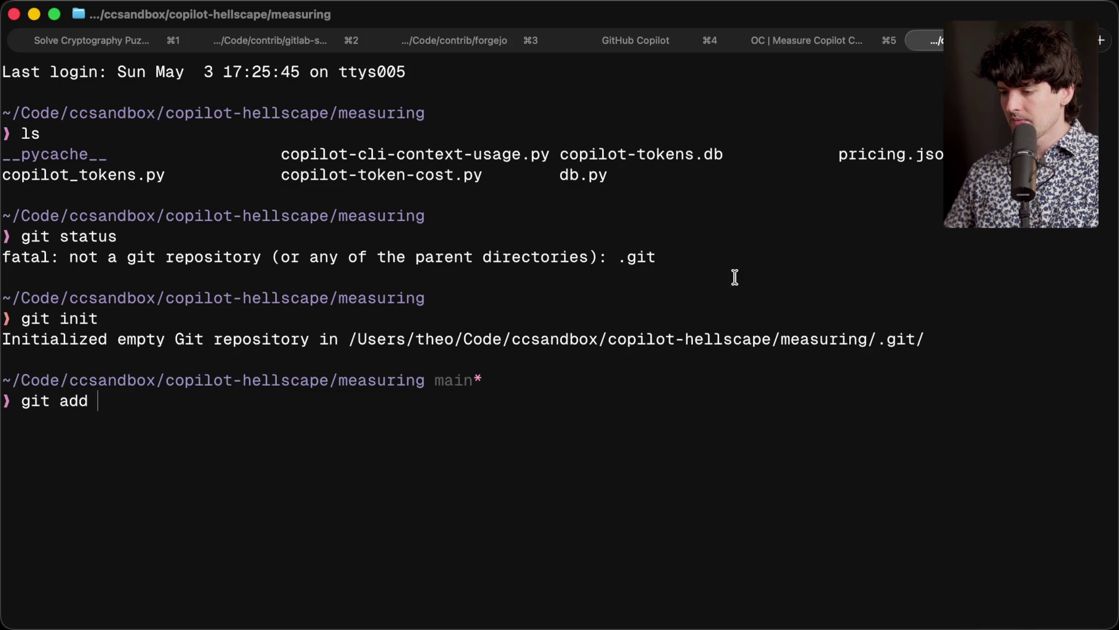
key("BackSpace")
key("BackSpace")
key("BackSpace")
type("ls")
key("BackSpace")
key("BackSpace")
type("status")
key("Return")
Step: Stage db.py, commit it with message "init", and enter gh pr create
type("git")
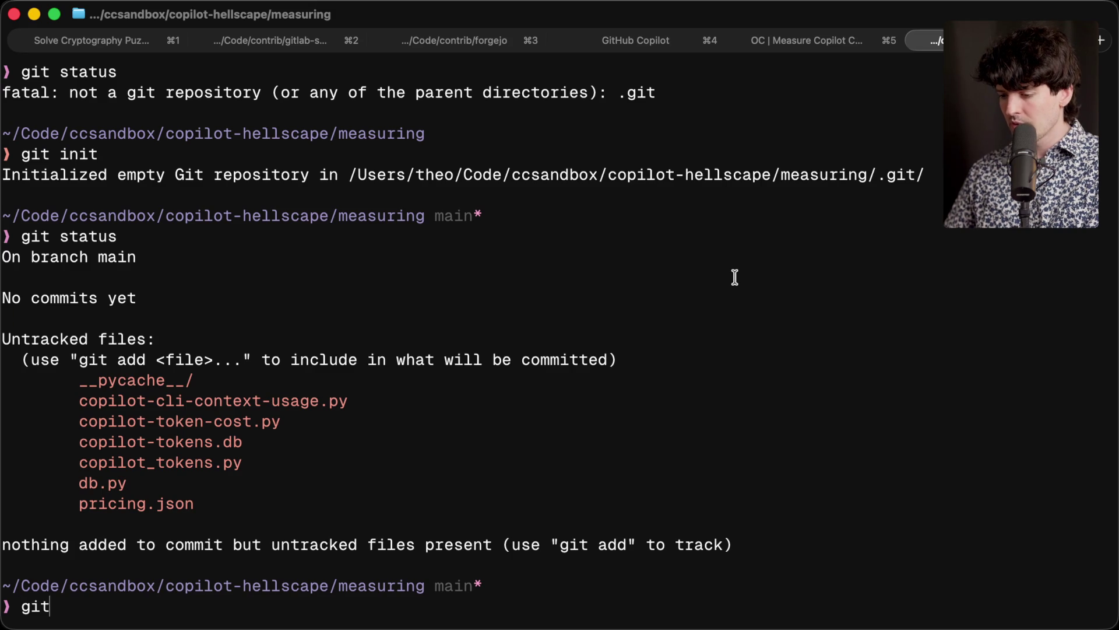
type(" add db.py")
key("Return")
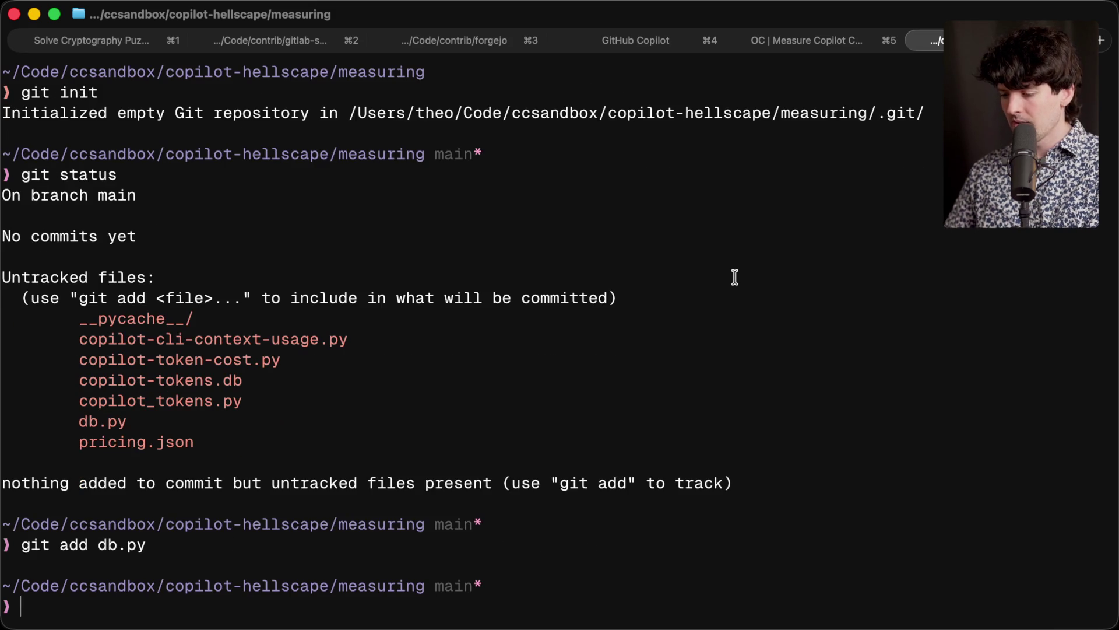
type("git com")
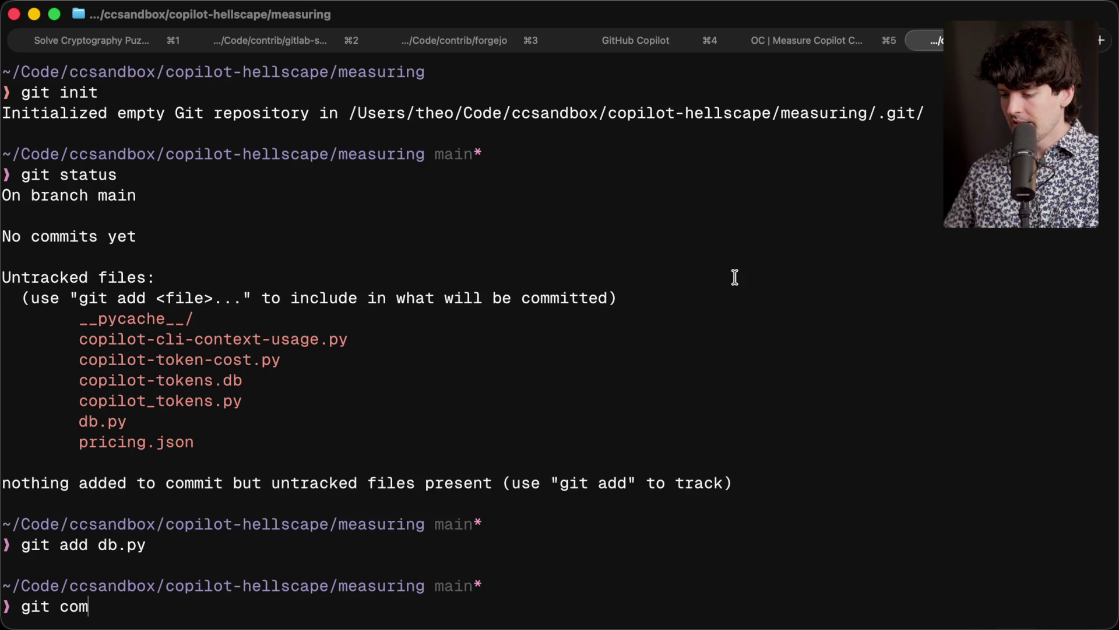
type("mit -m \"init\"")
key("Return")
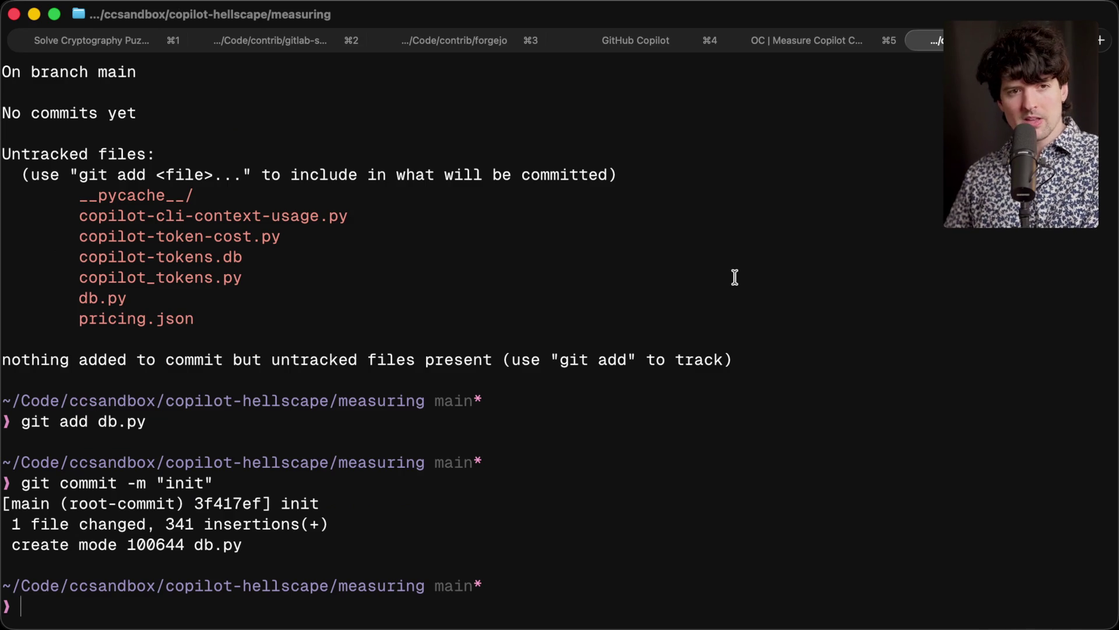
type("gh pr ")
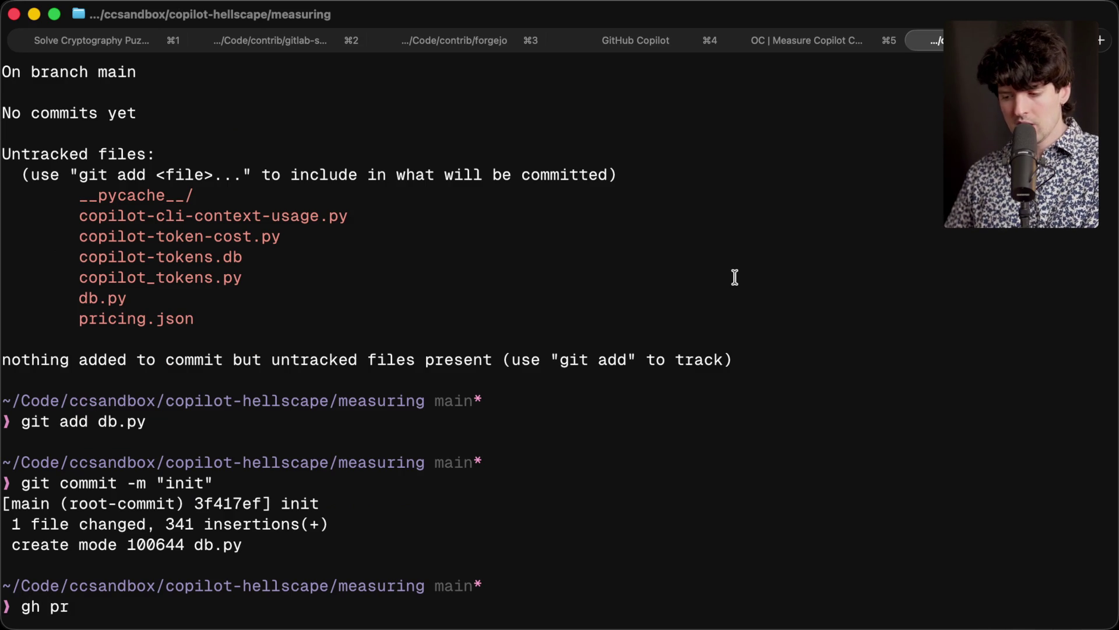
type("create")
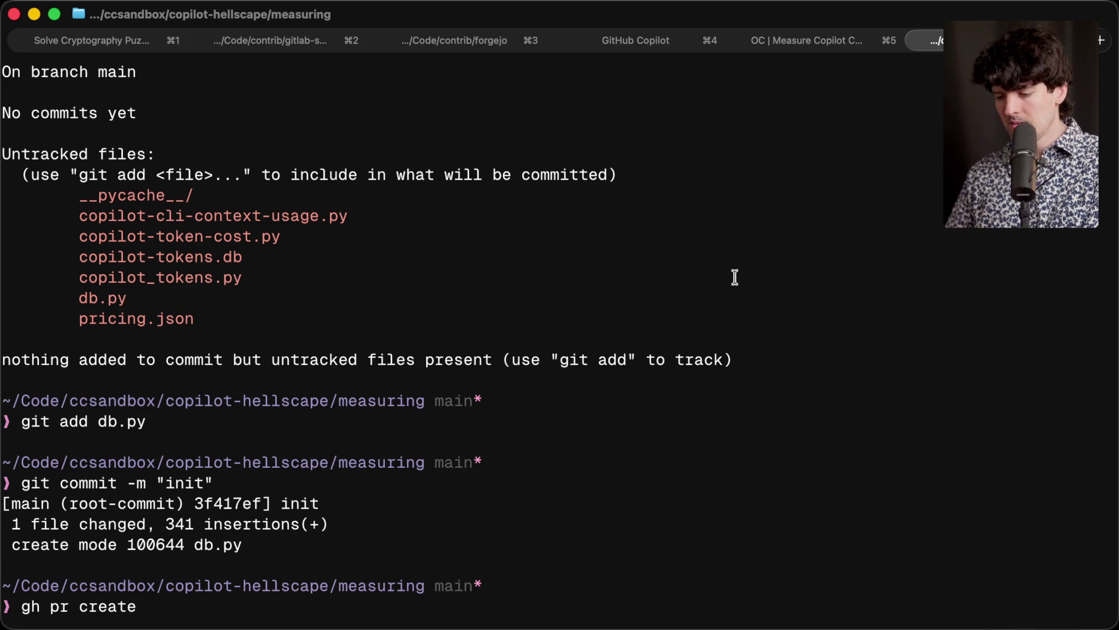
Step: Attempt gh pr create, which fails without remotes, and launch gh repo create
key("Return")
type("gh repo create")
key("Return")
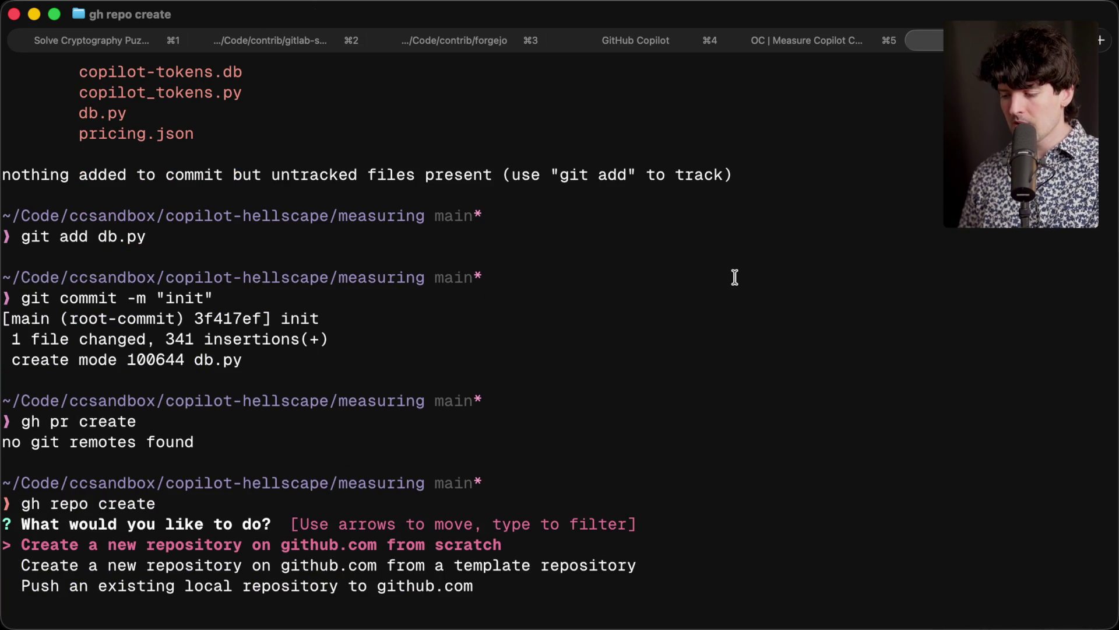
Step: Push the existing local repository from '.' as some-random-name; the run aborts, so retype gh repo create
key("Down")
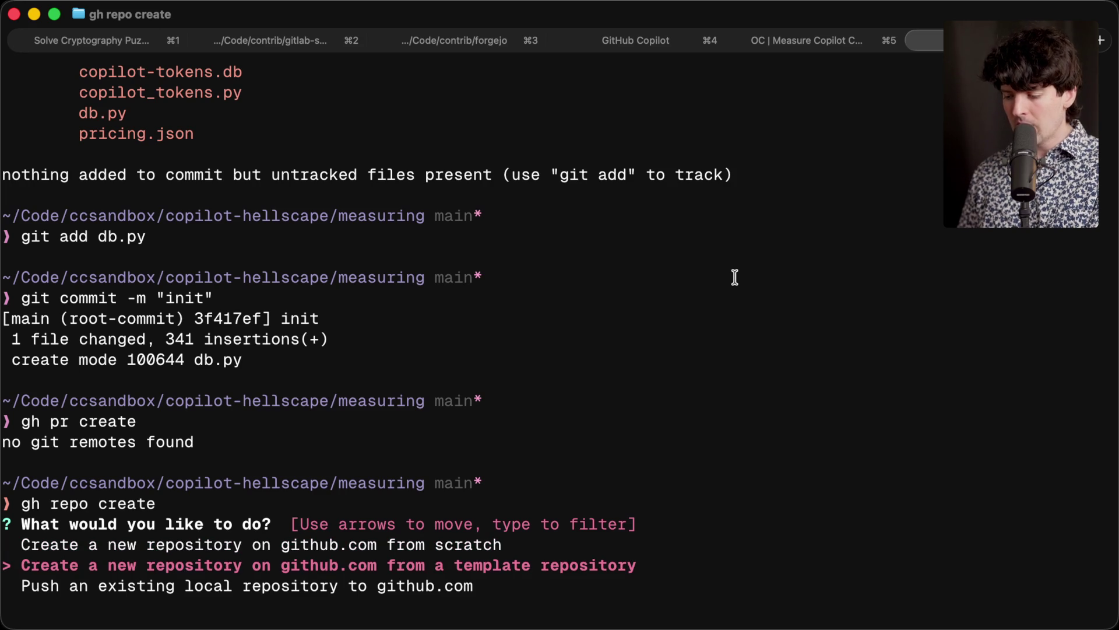
key("Down")
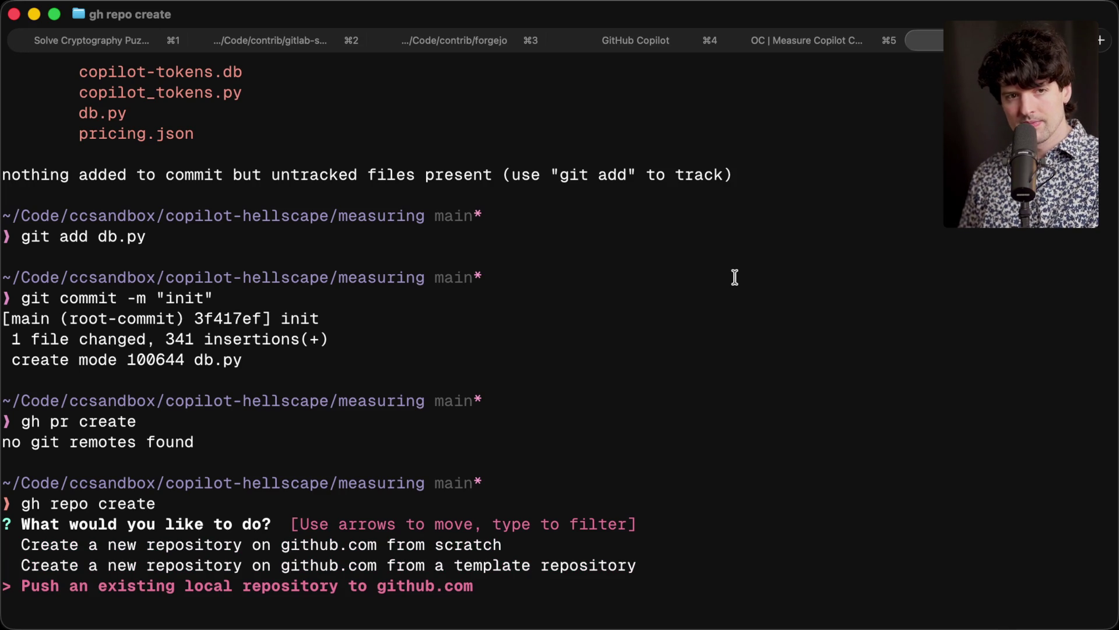
key("Return")
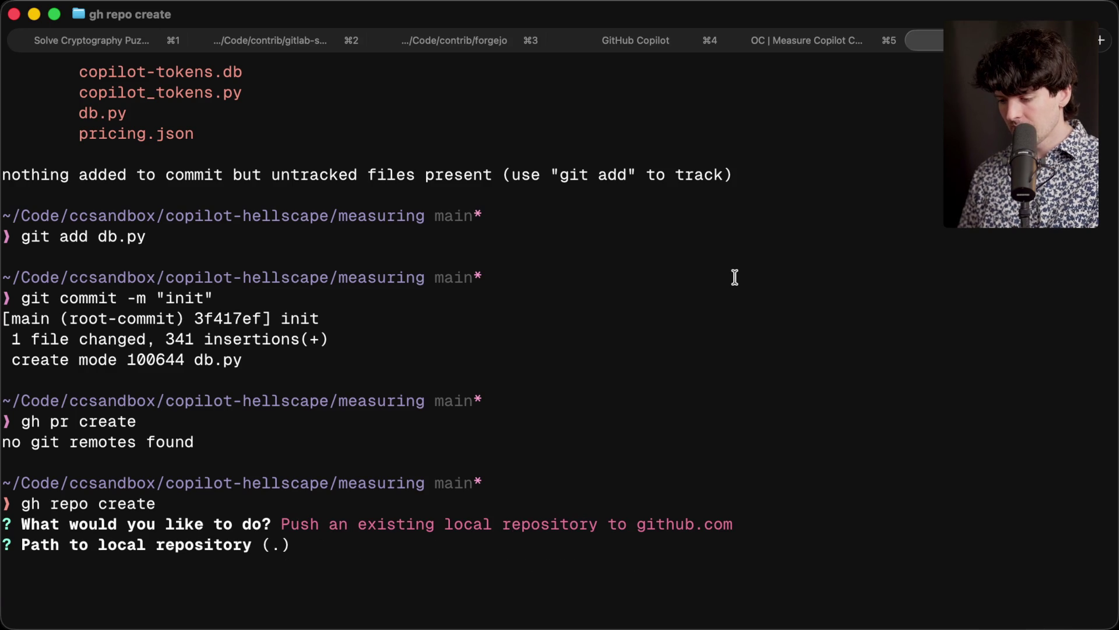
key("Return")
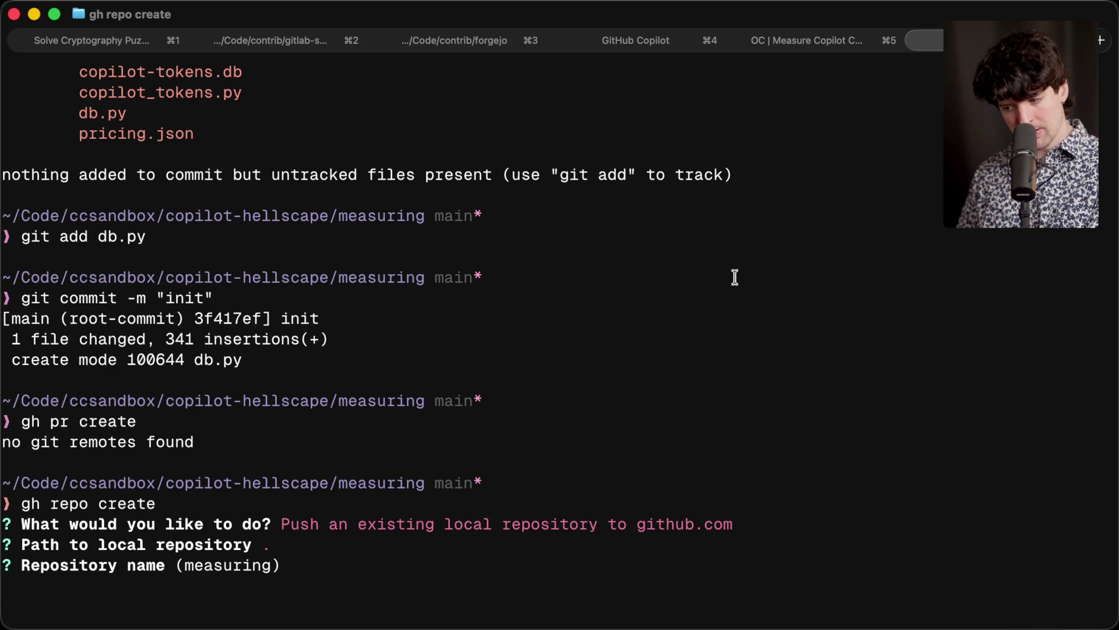
type("some-random-name")
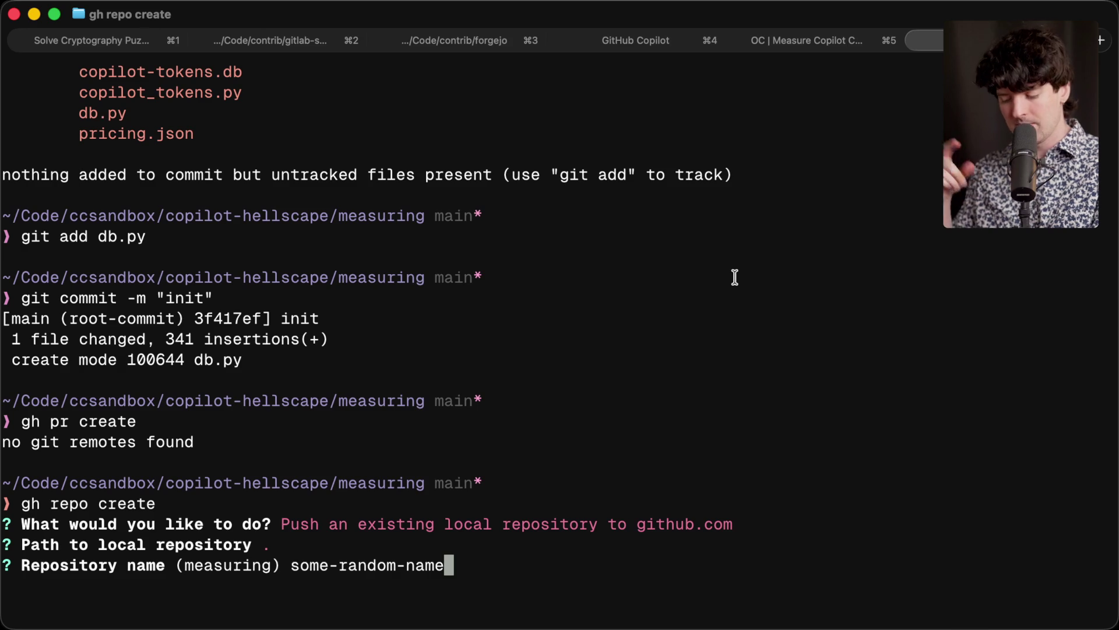
key("alt+BackSpace")
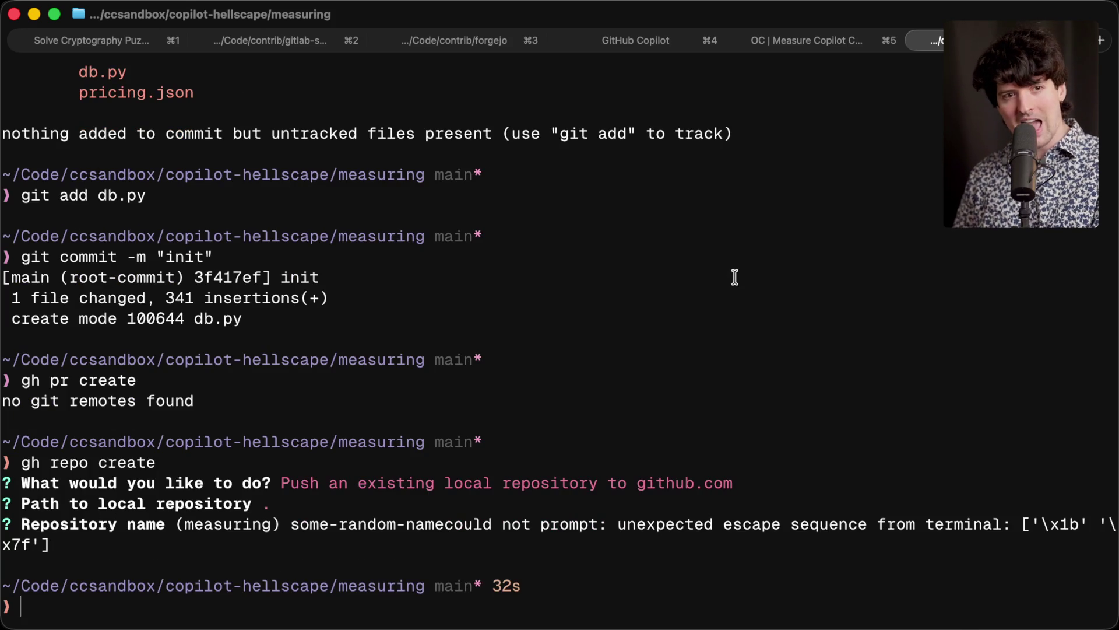
type("gh repo create")
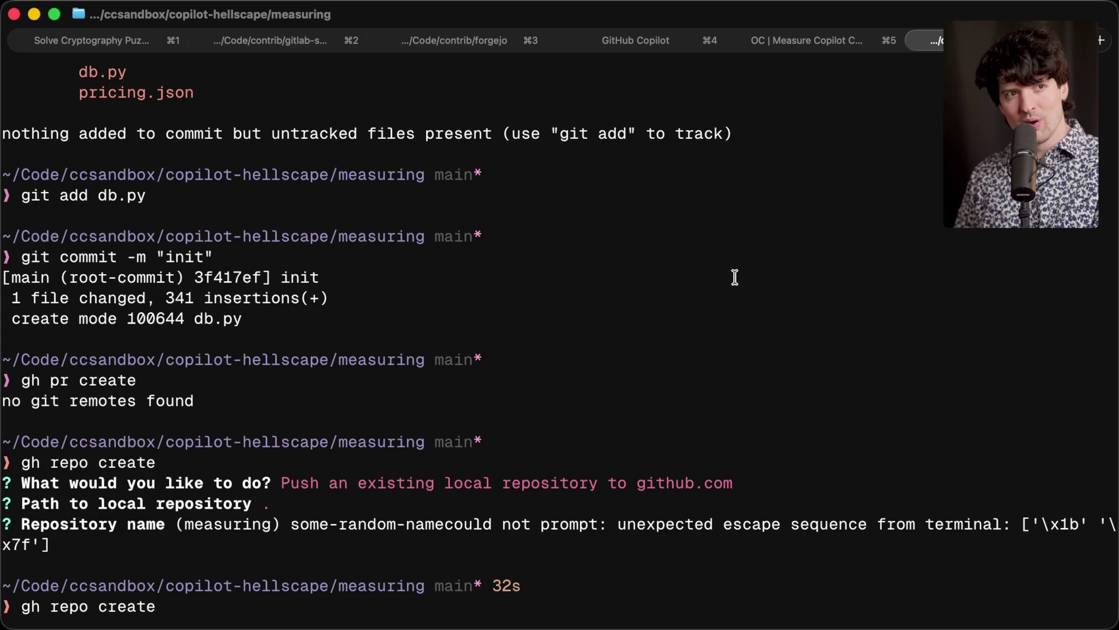
Step: Rerun gh repo create pushing the local repo as some-other-name; it aborts at the description prompt
key("Return")
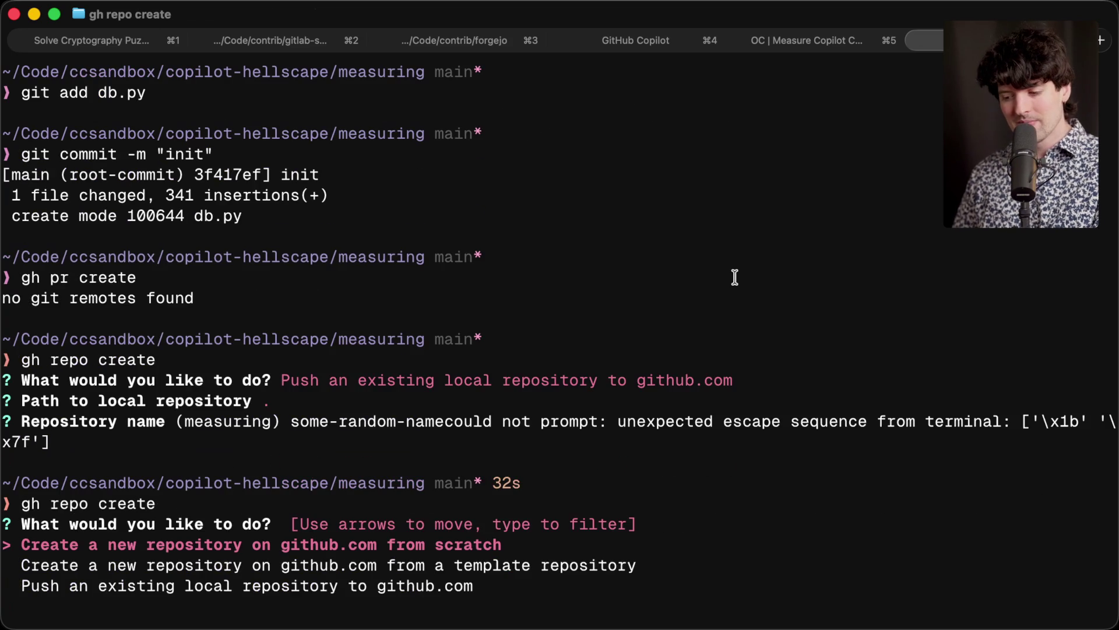
key("Down")
key("Down")
key("Return")
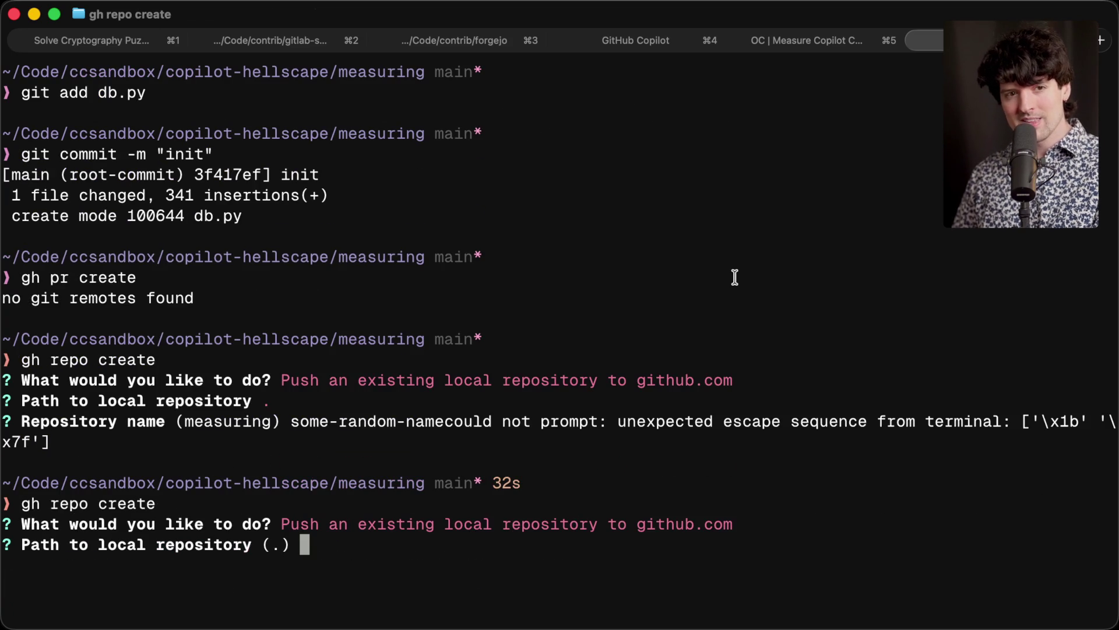
key("Return")
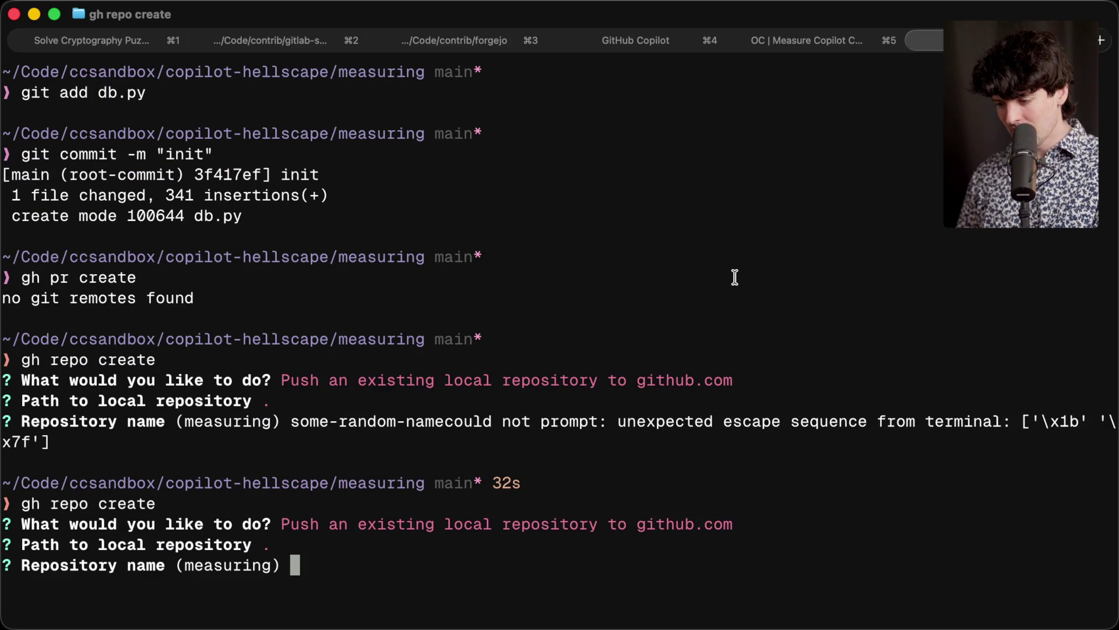
type("some-other-name")
key("Return")
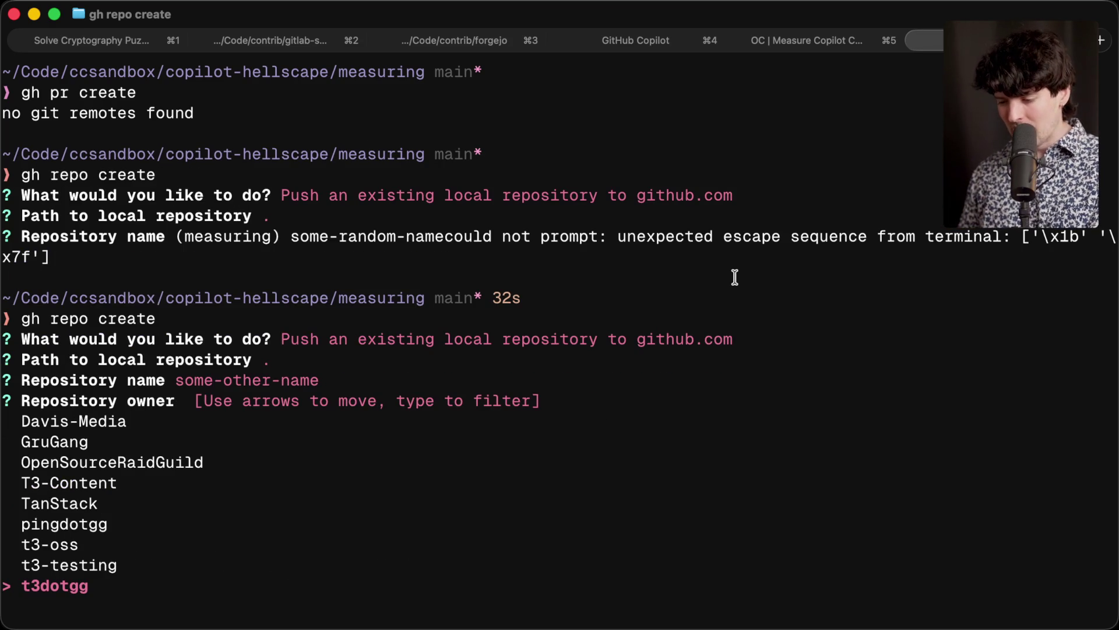
key("Return")
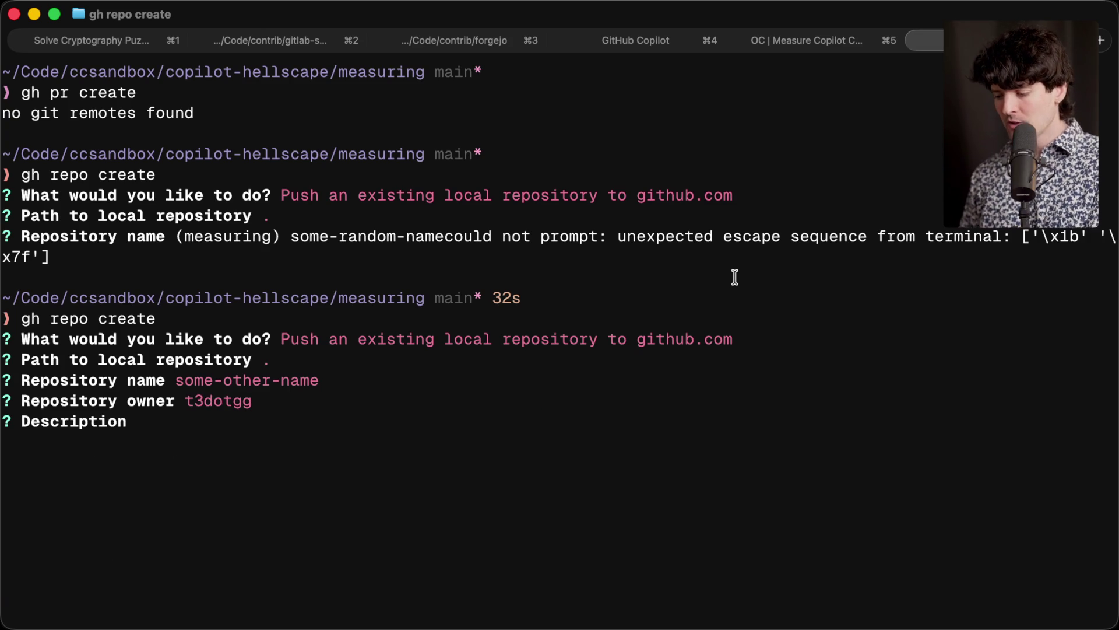
type("some random descriwre")
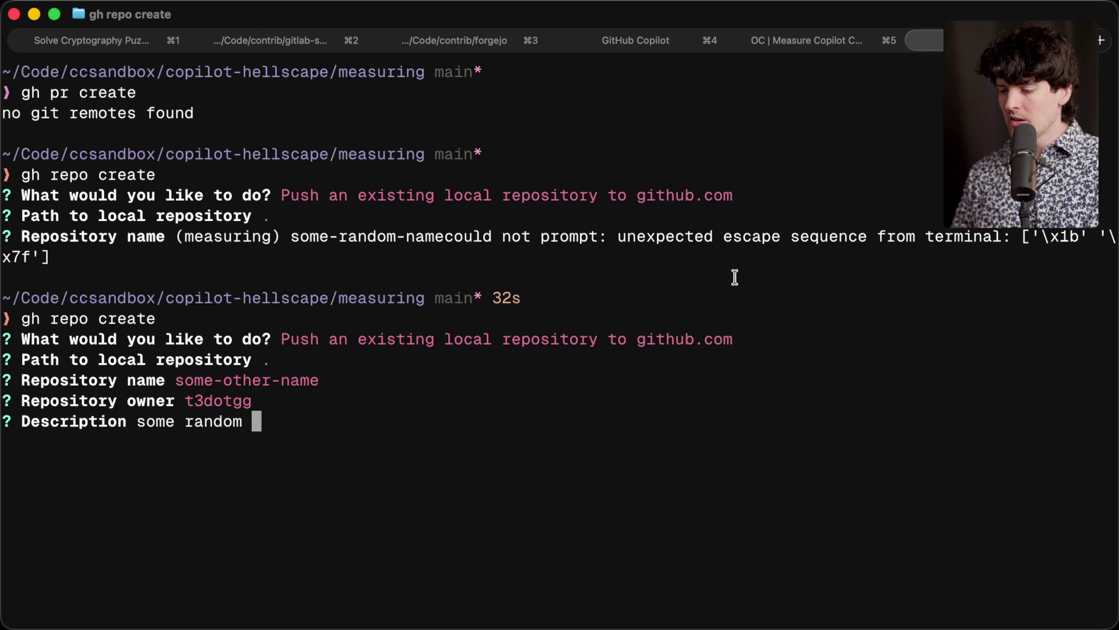
type(" o")
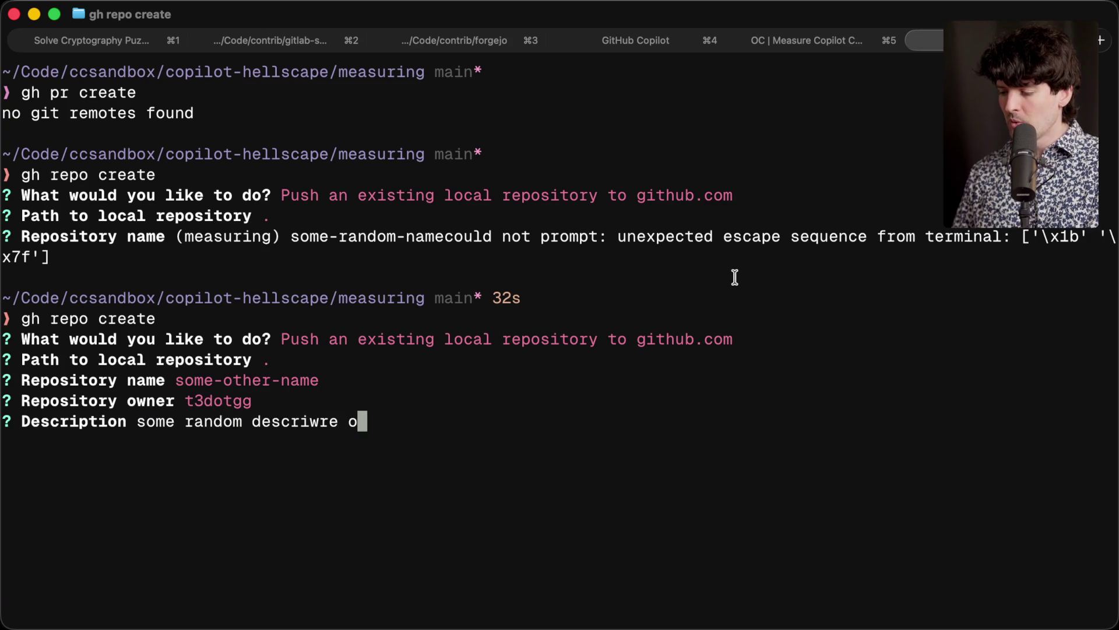
key("BackSpace")
type("cool")
key("alt+BackSpace")
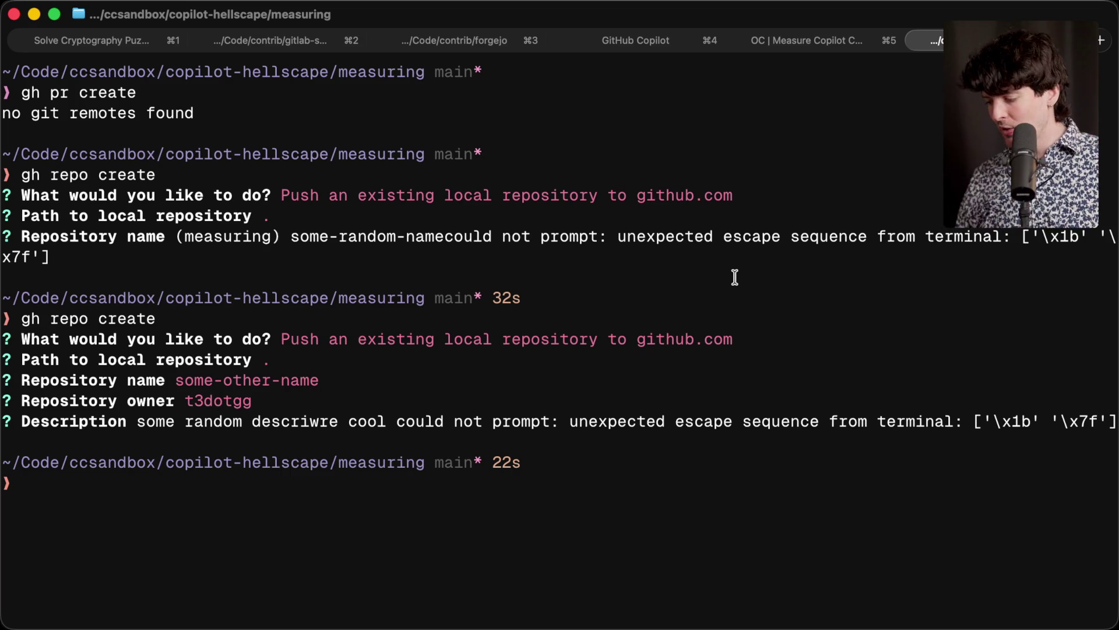
Step: Start a third gh repo create pushing the existing repo under the default name measuring, reaching the owner prompt
type("gh repo create")
key("Return")
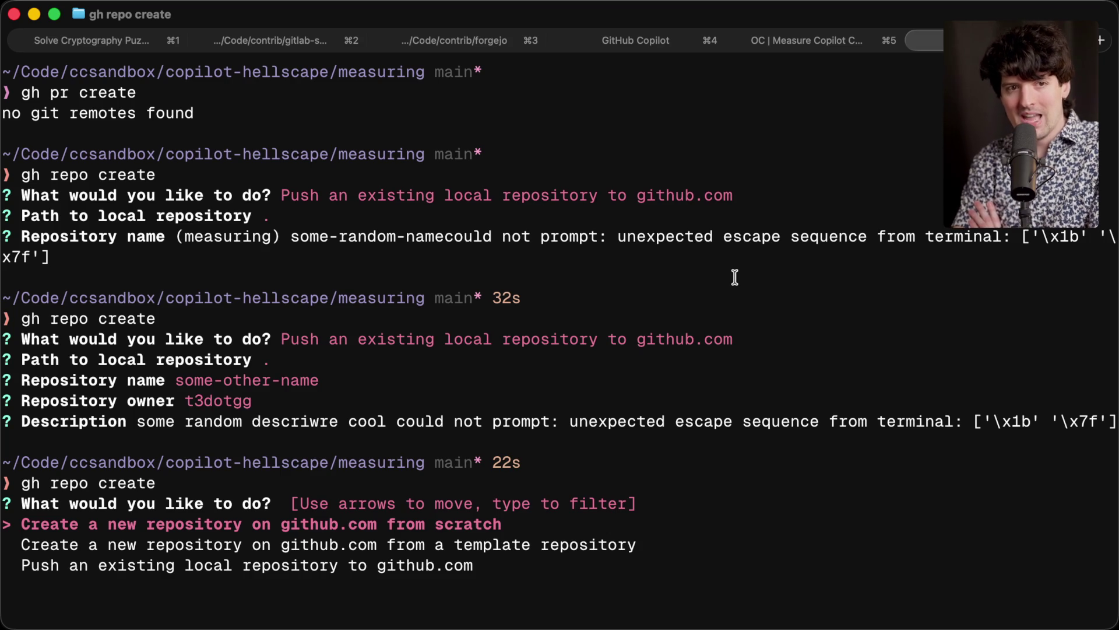
key("Down")
key("Down")
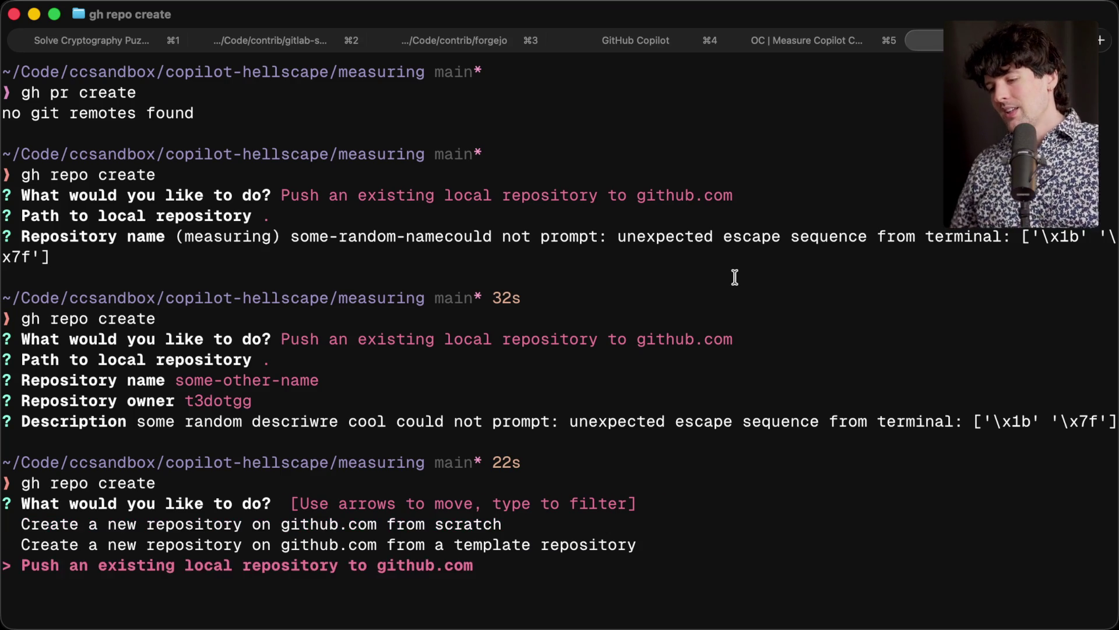
key("Return")
key("Return")
key("Return")
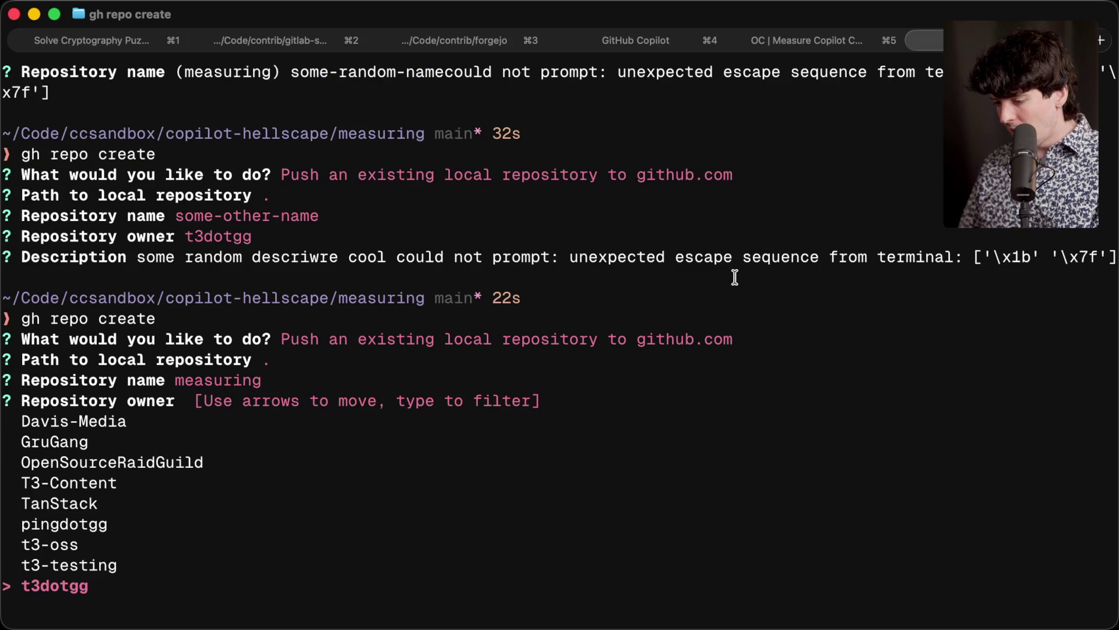
key("shift+Return")
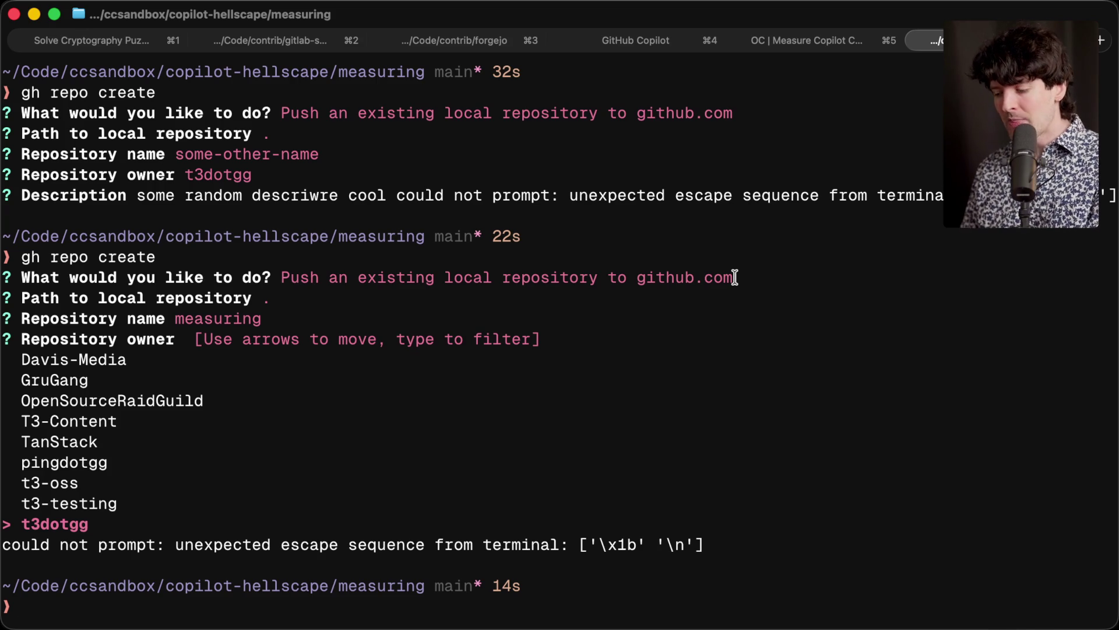
type("which is like this")
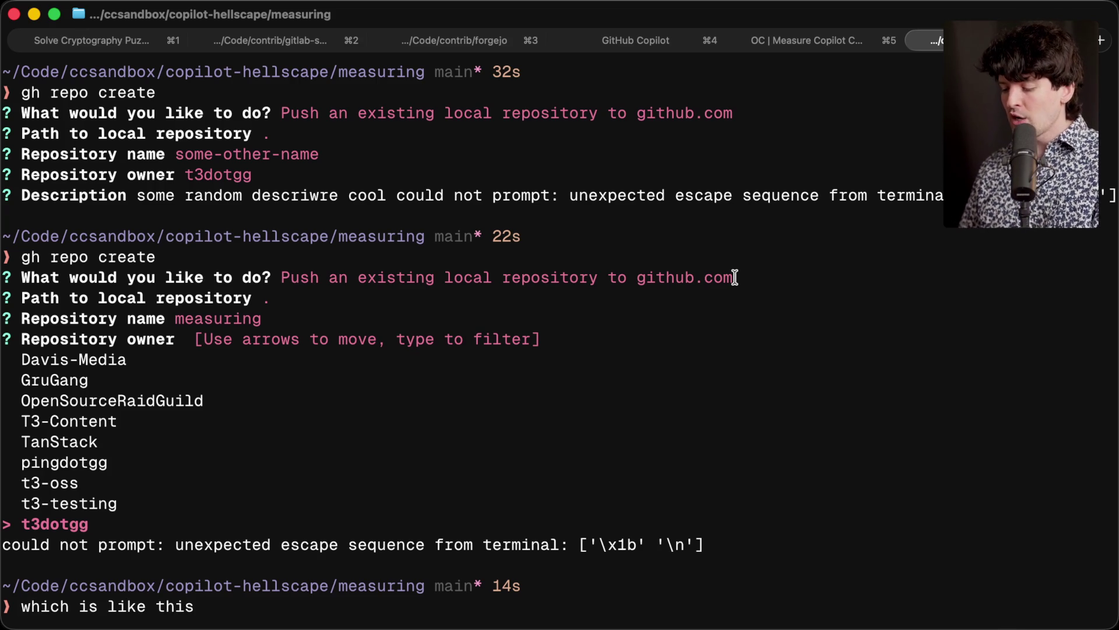
key("BackSpace")
key("BackSpace")
key("BackSpace")
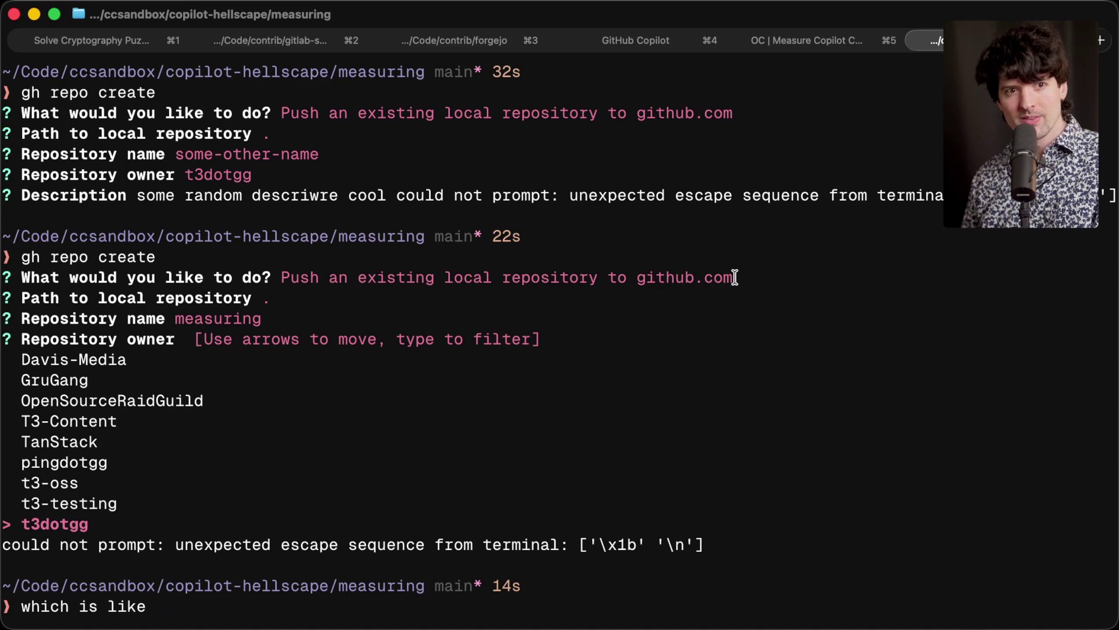
key("super+Tab")
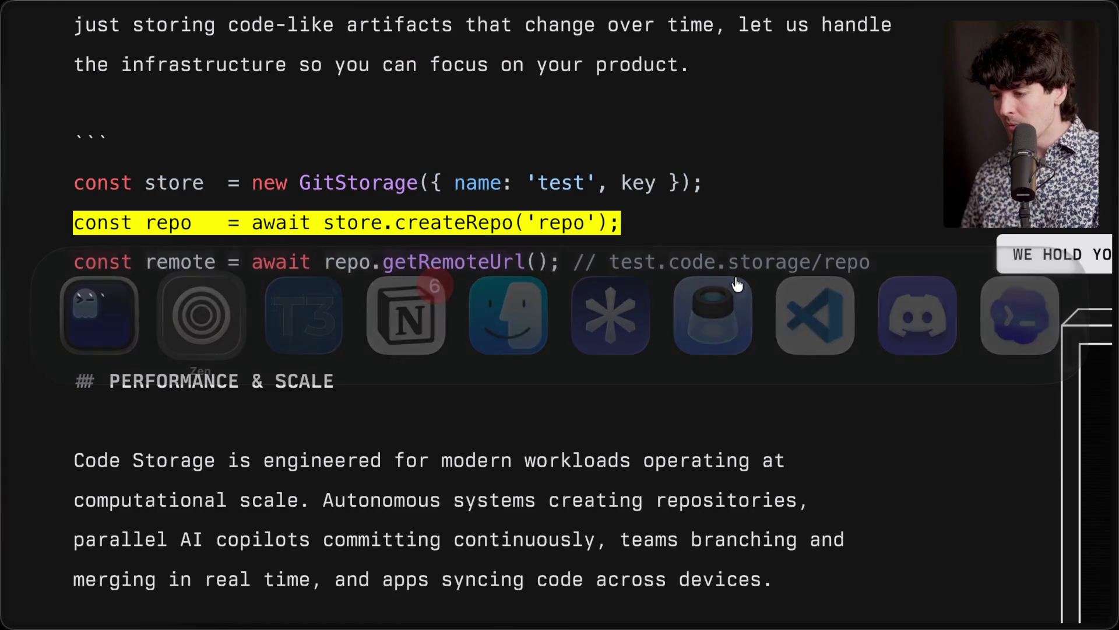
key("super+1")
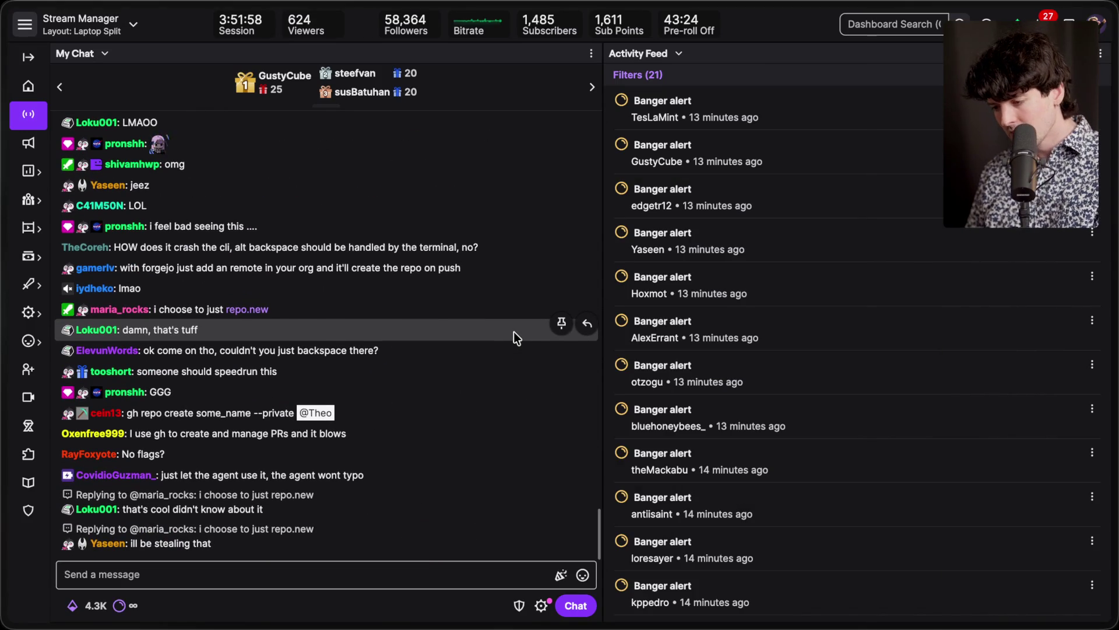
key("super+Tab")
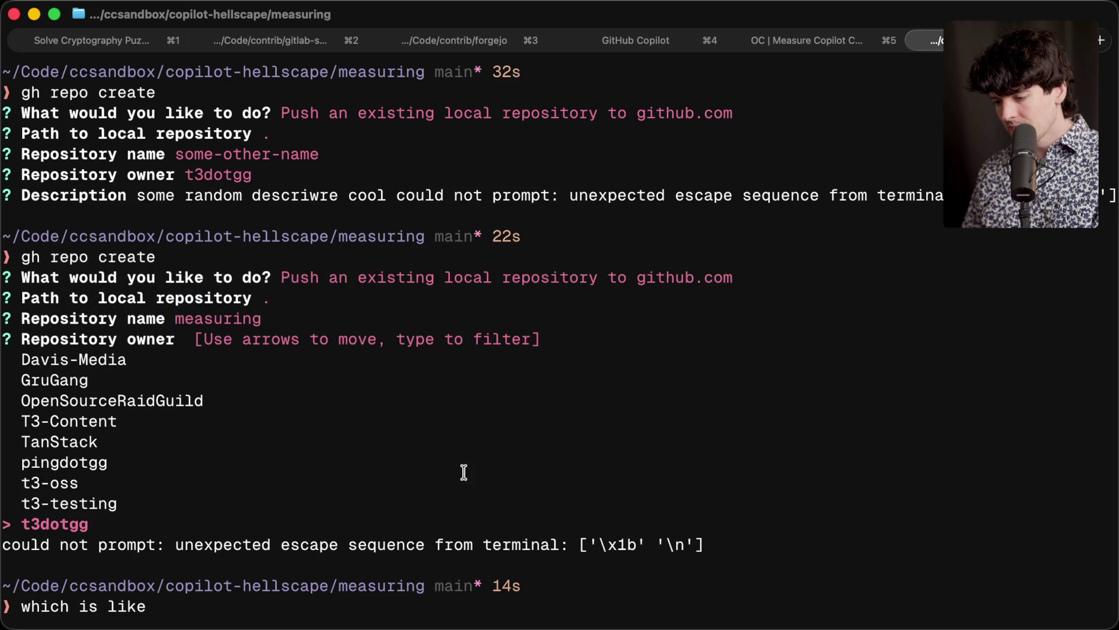
key("BackSpace")
key("BackSpace")
key("BackSpace")
key("ctrl+u")
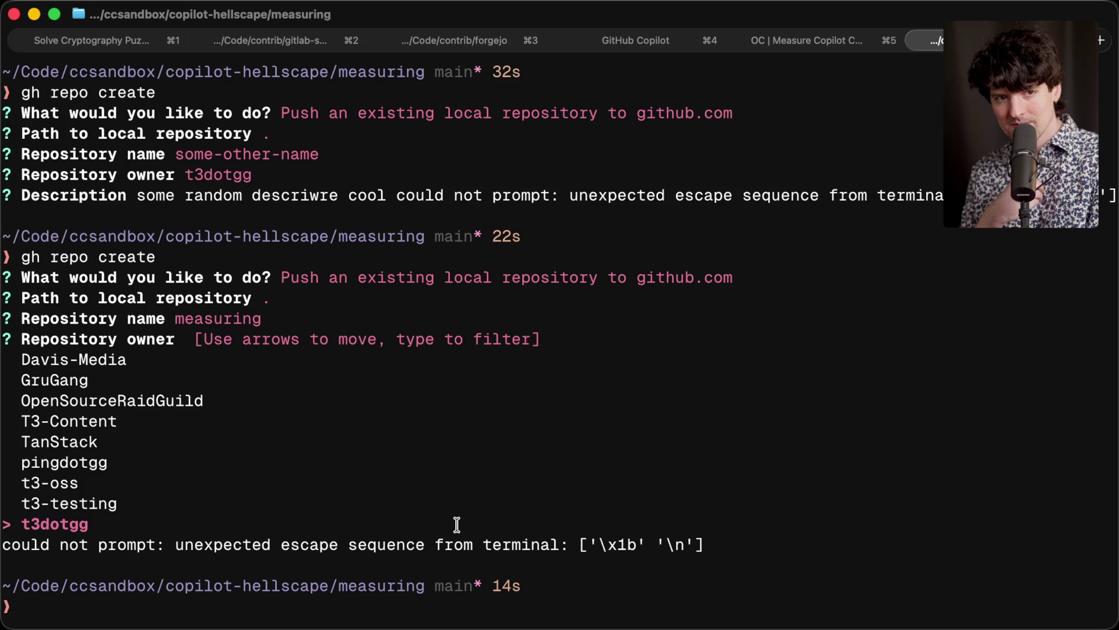
Step: Rerun gh repo create to push the existing measuring repo with description 'some description'
key("Up")
key("Return")
key("Down")
key("Down")
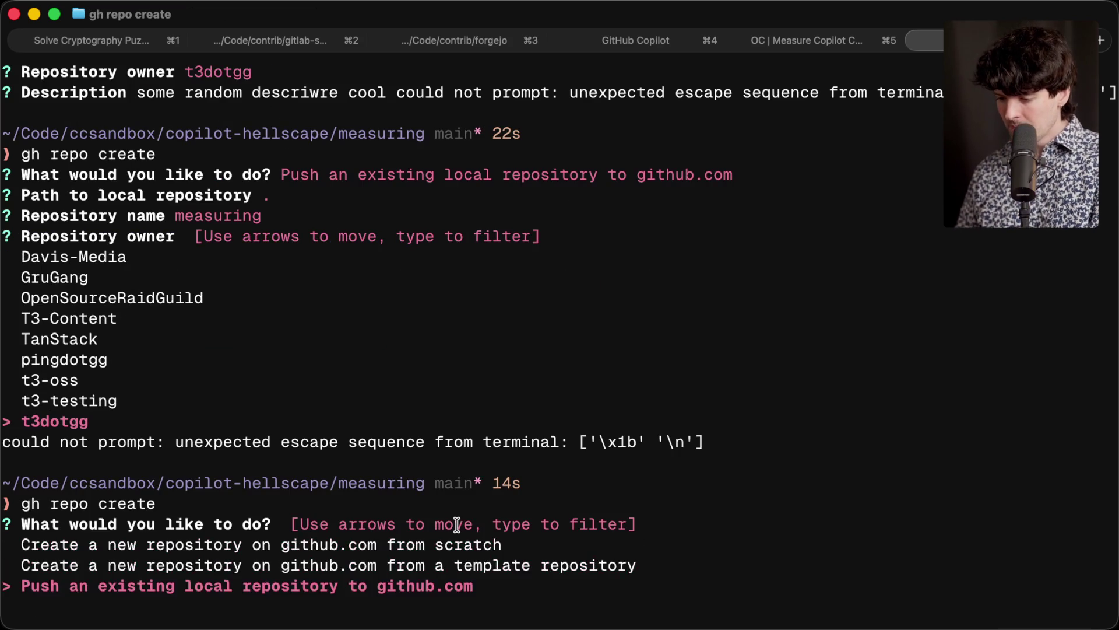
key("Return")
key("Return")
key("Return")
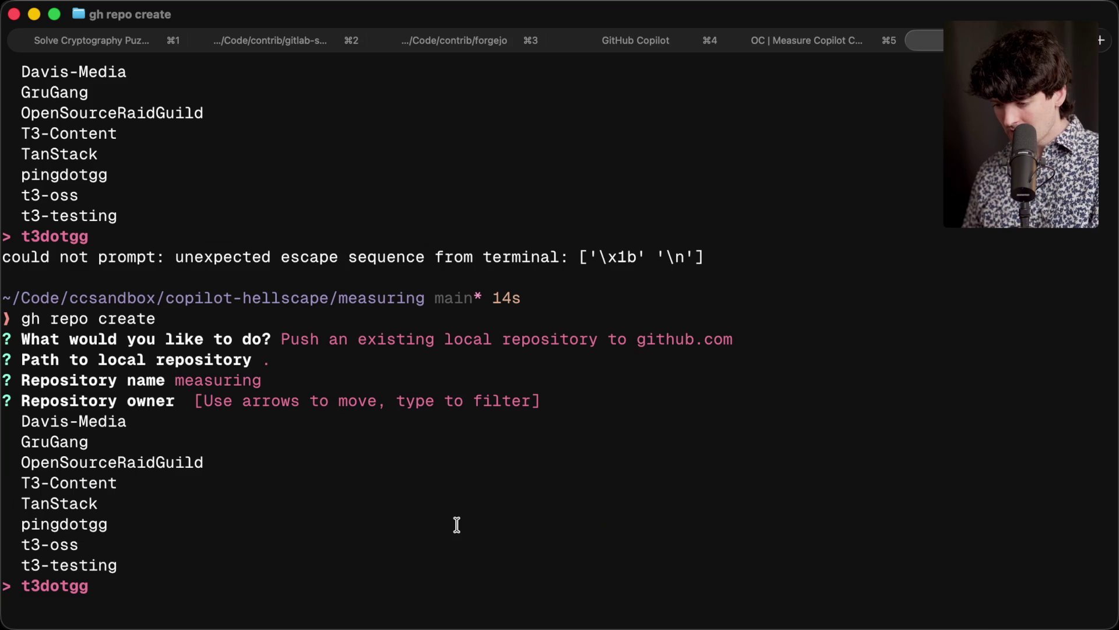
key("Return")
type("some description")
key("Return")
Step: Make the repository Private, add origin as its remote, and push the commits
key("Down")
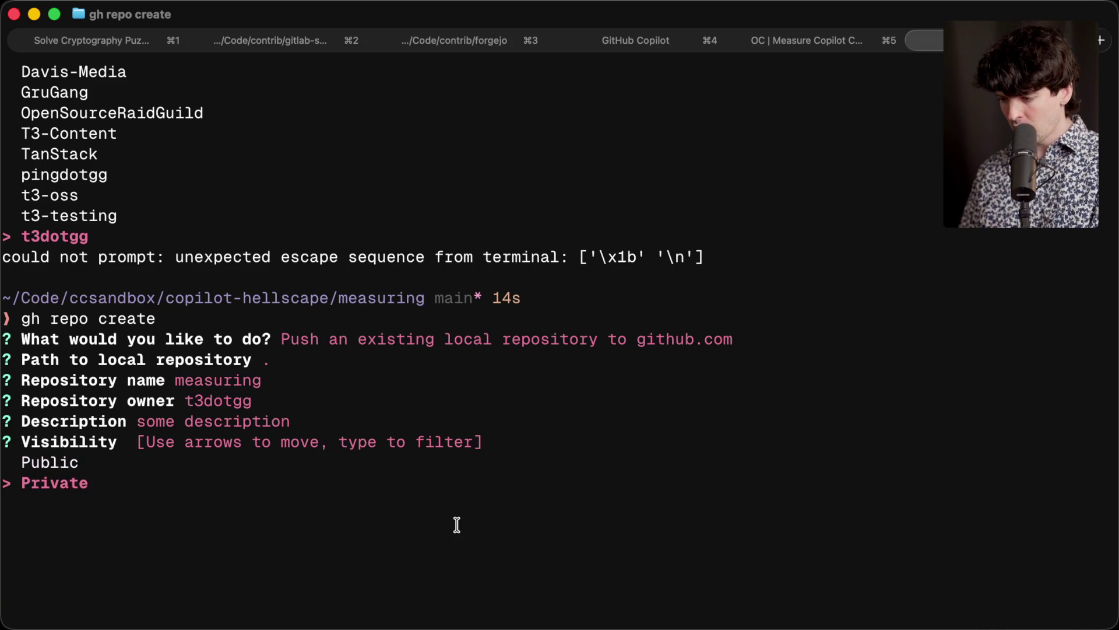
key("Return")
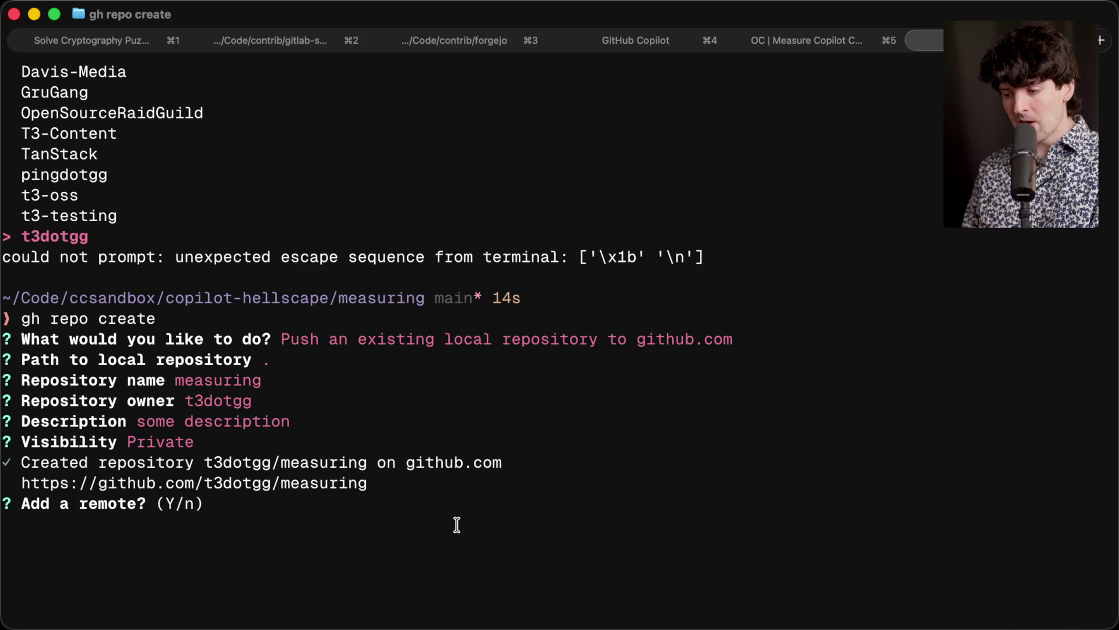
type("y")
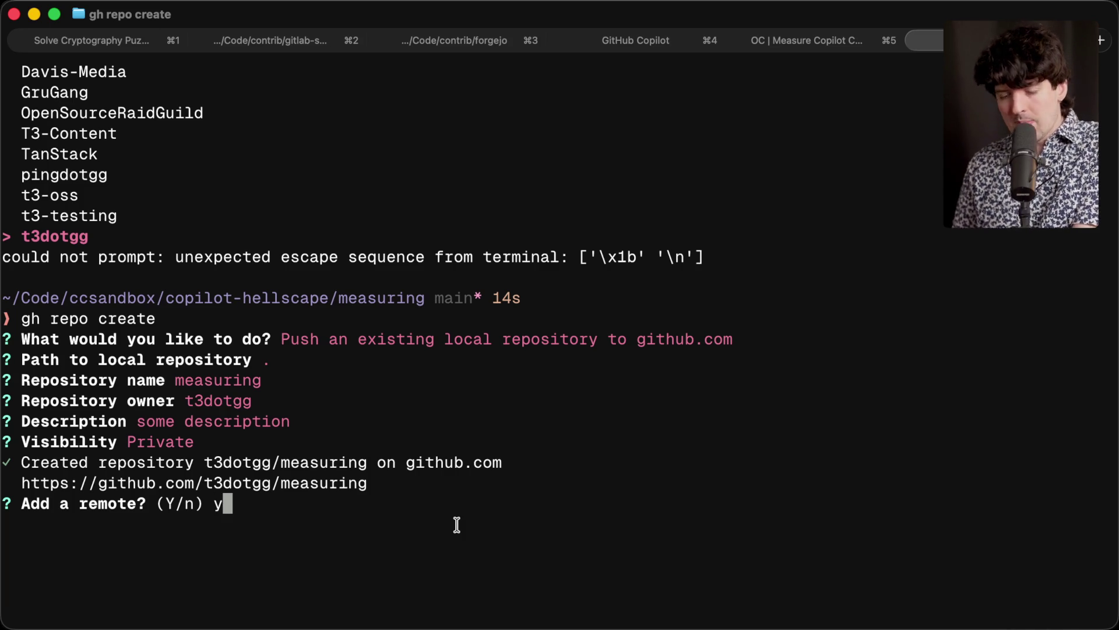
key("Return")
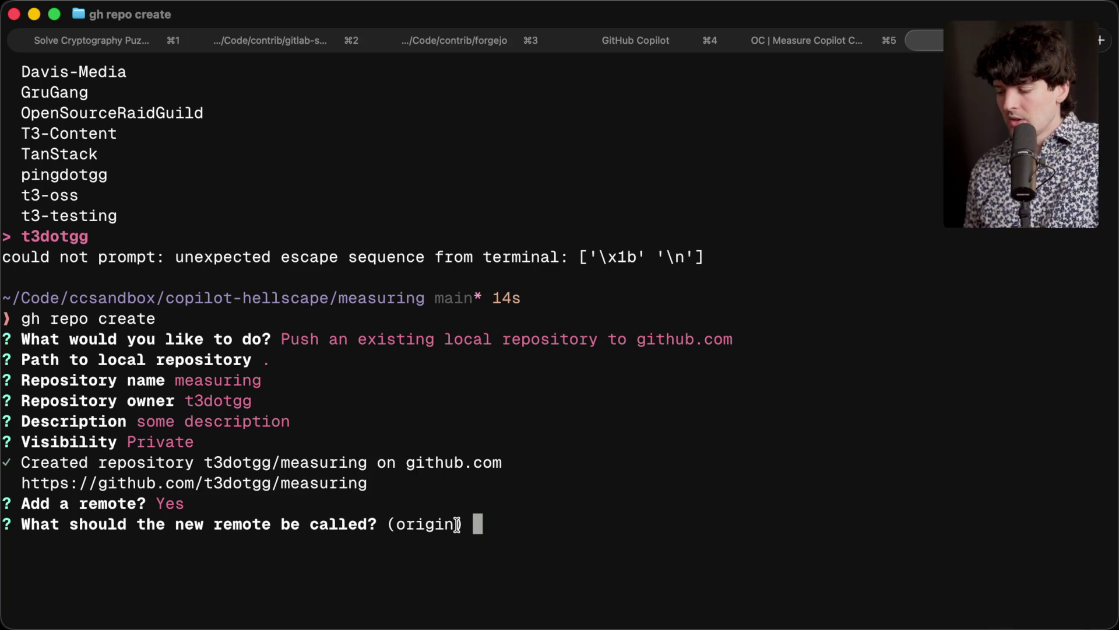
key("Return")
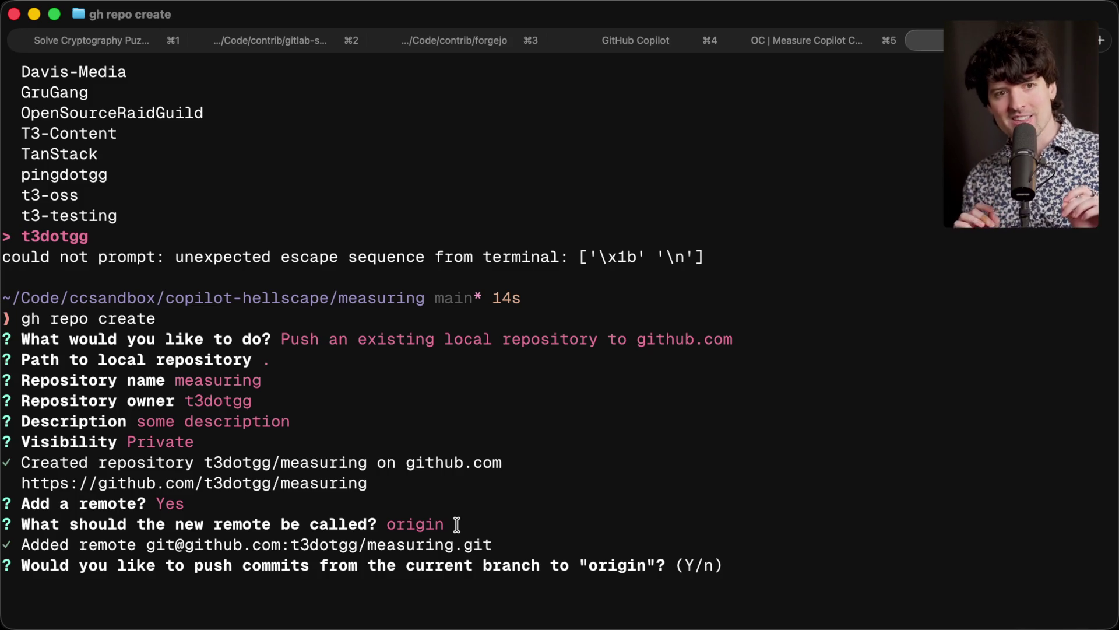
key("Return")
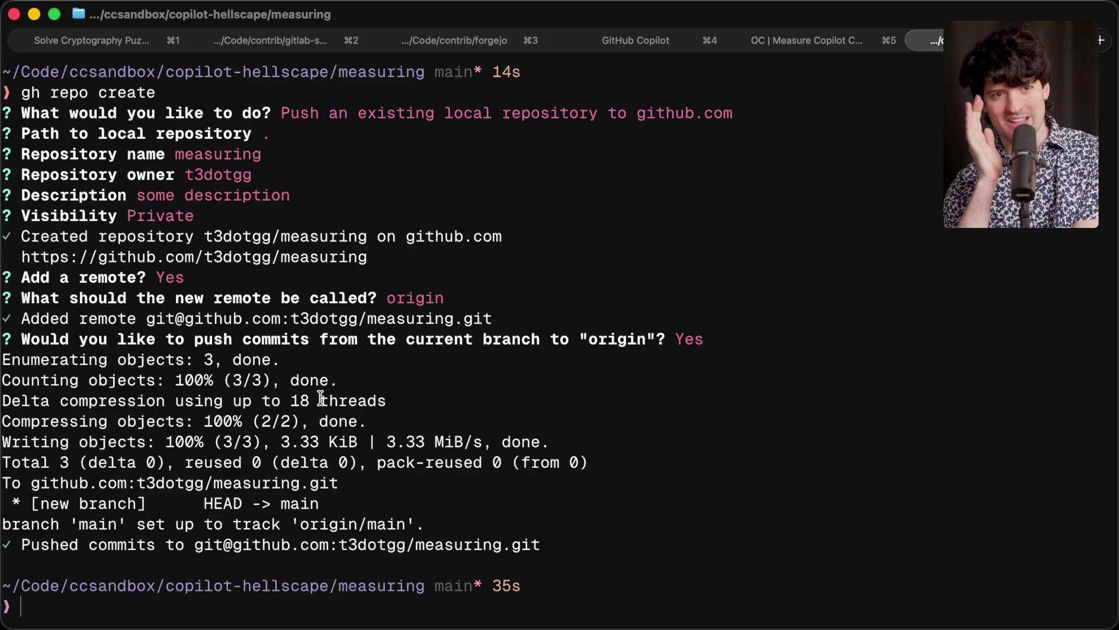
key("super+Tab")
key("super+Tab")
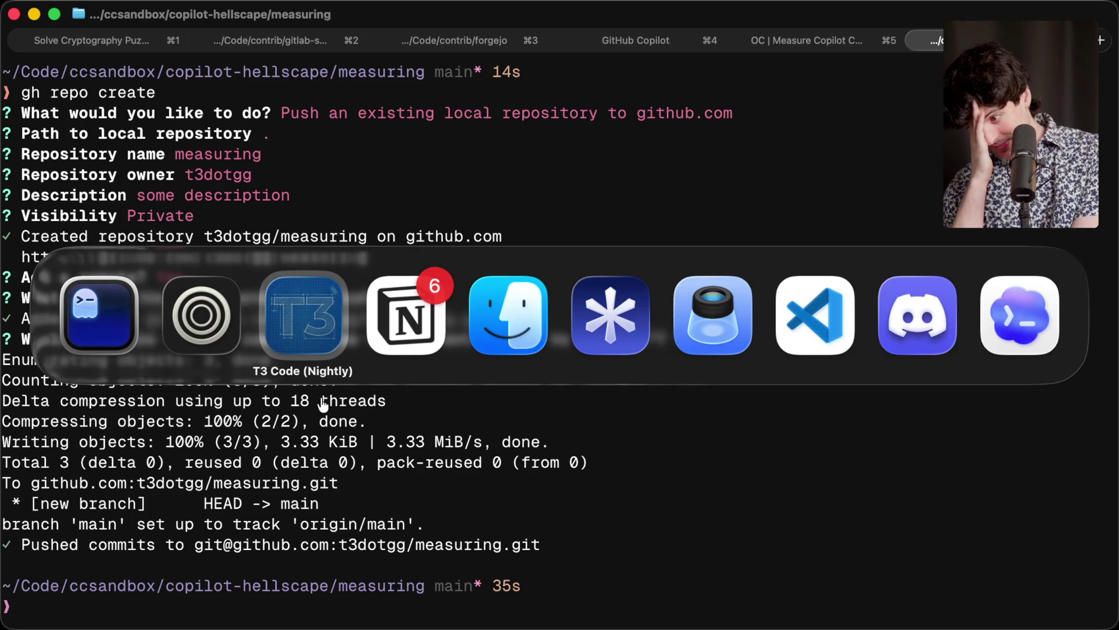
Step: Reply to the latest Stream Manager chat message, preview its linked GitHub issue, then view Code Storage Status
key("super+shift+Tab")
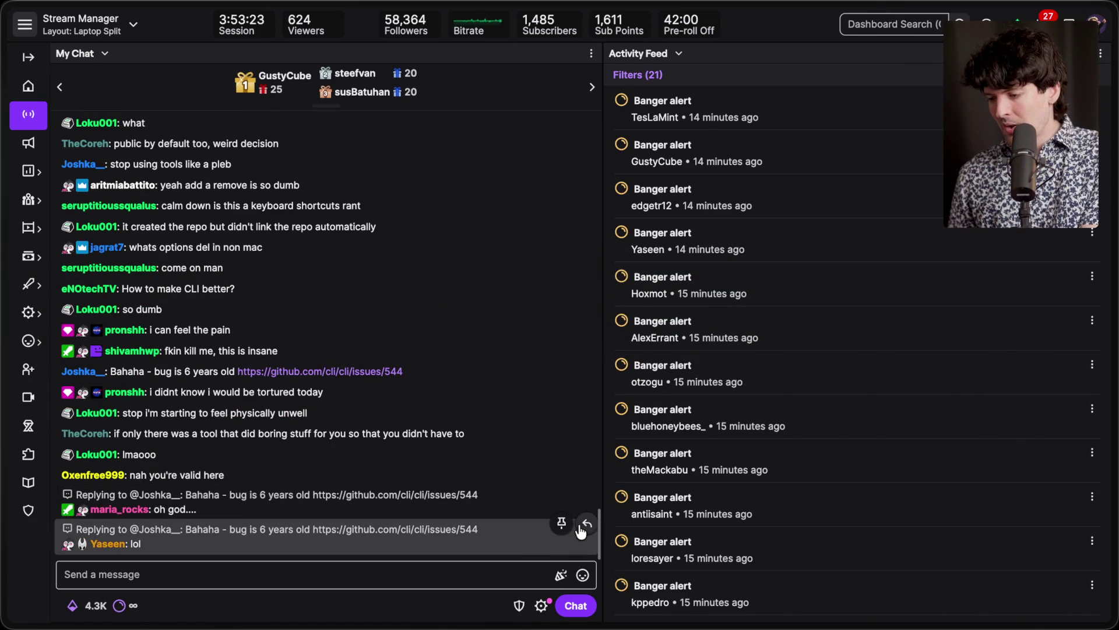
left_click(581, 527)
key("ctrl+Up")
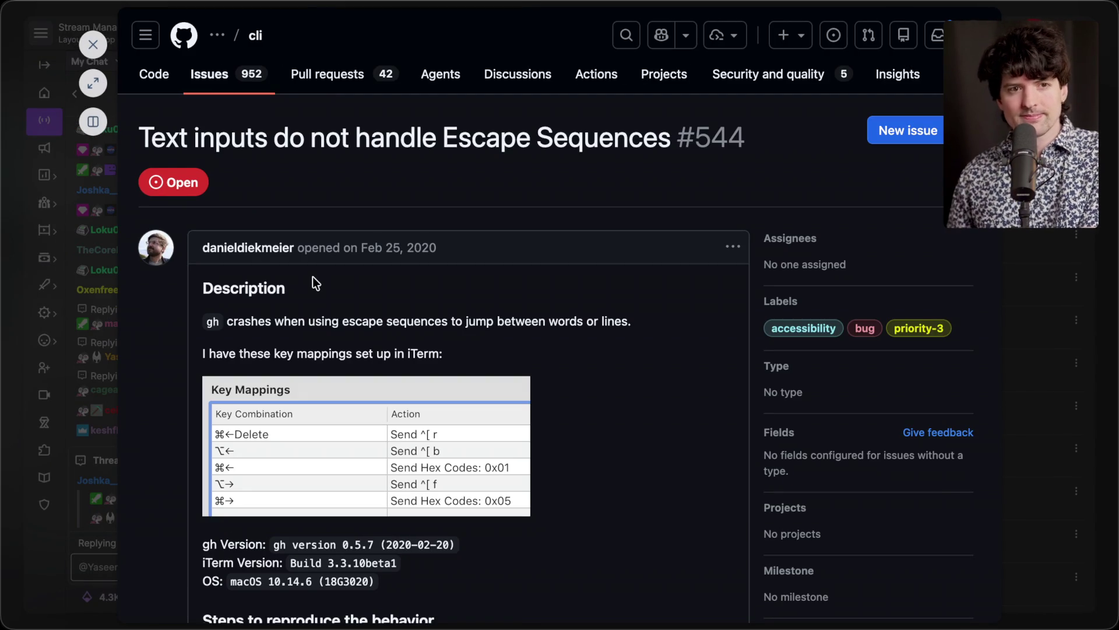
key("Escape")
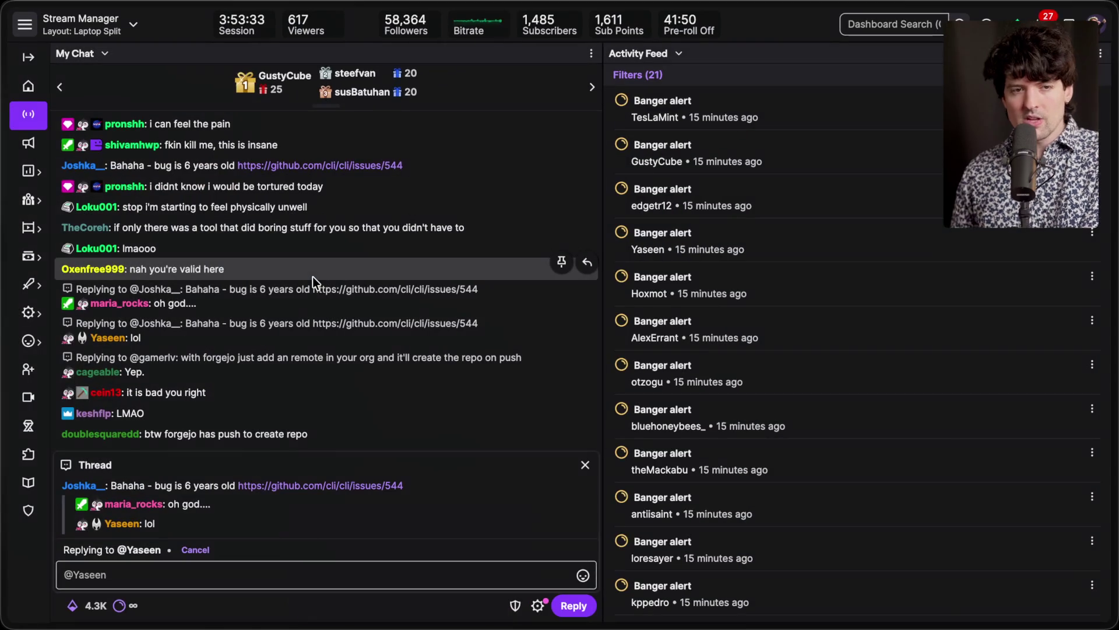
mouse_move(1113, 355)
left_click(1010, 357)
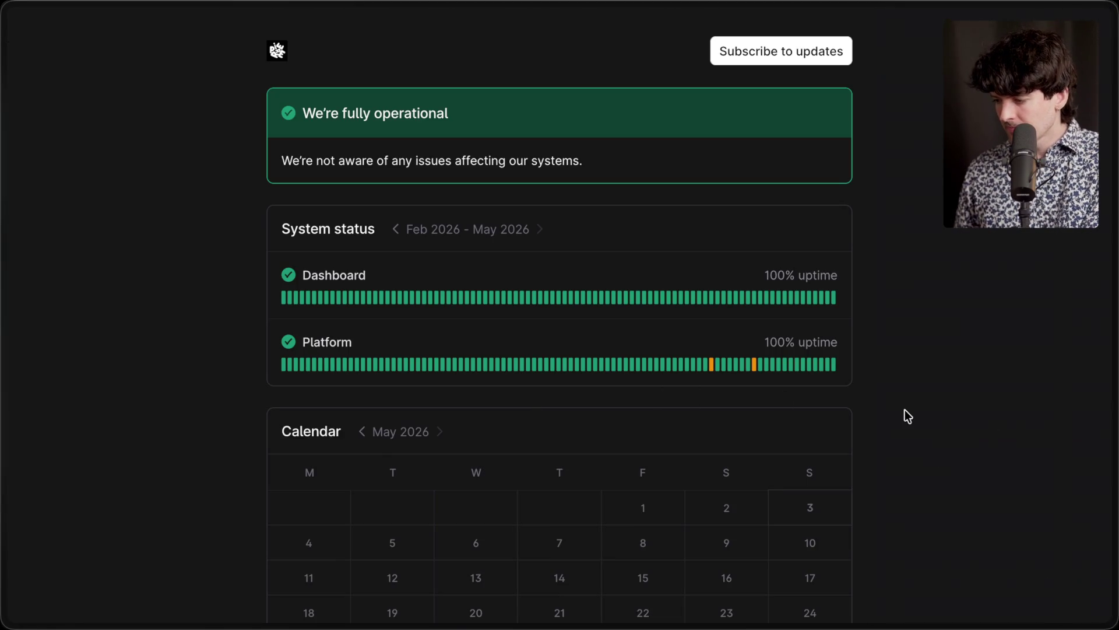
Step: Move through the GitHub update and Pierre tabs to Code Storage, highlighting then clearing the createRepo line
left_click(1020, 434)
left_click(1002, 466)
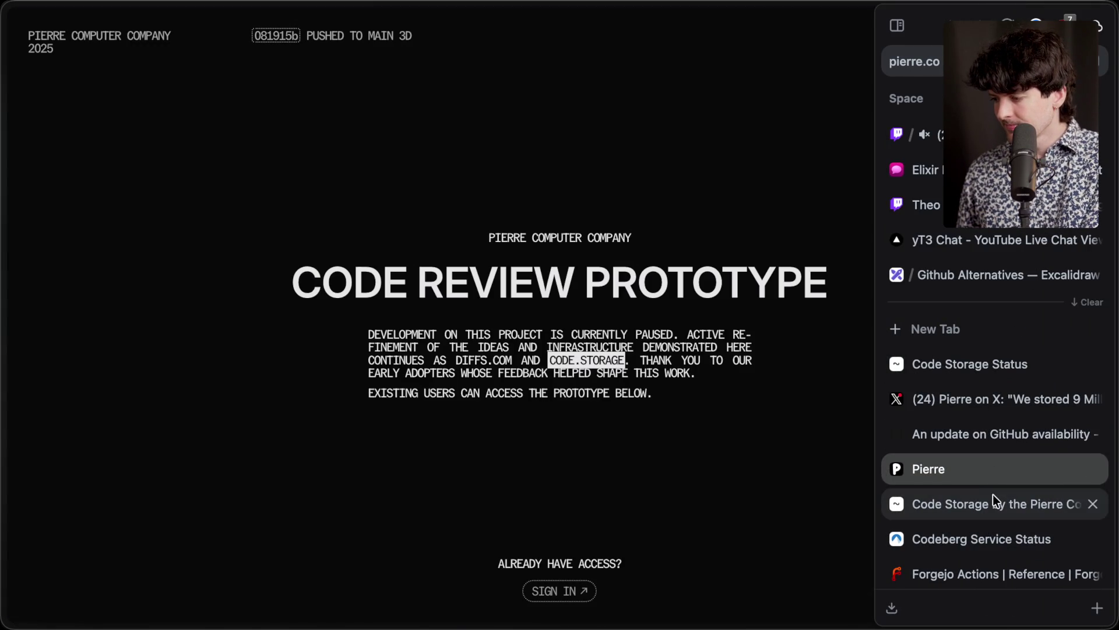
left_click(993, 501)
left_click(259, 221)
left_click_drag(260, 221, 616, 223)
left_click(616, 222)
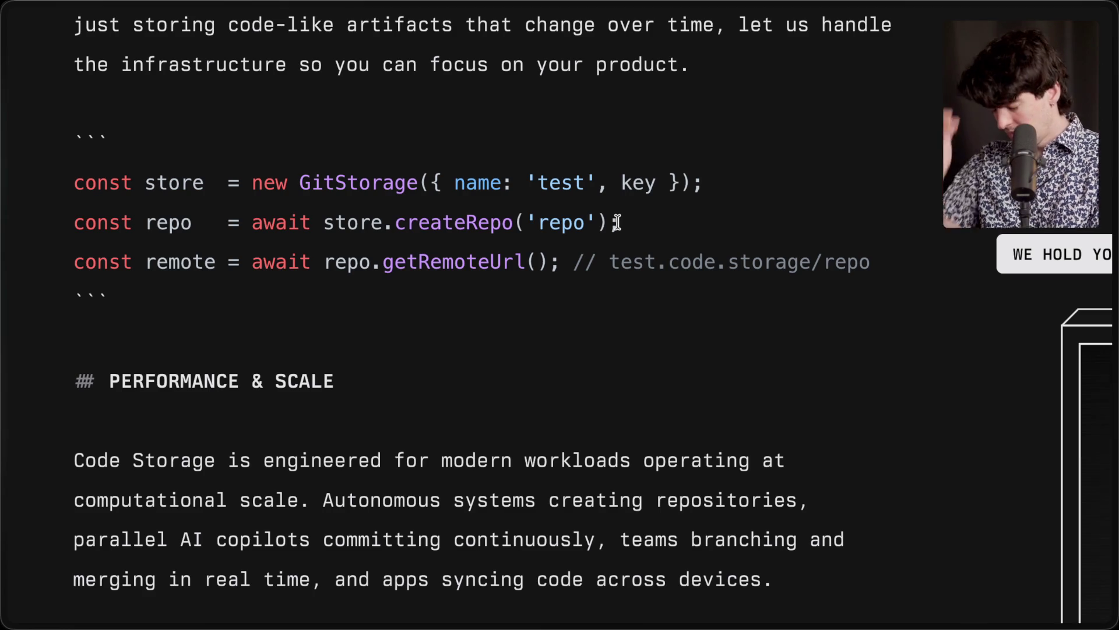
left_click(906, 129)
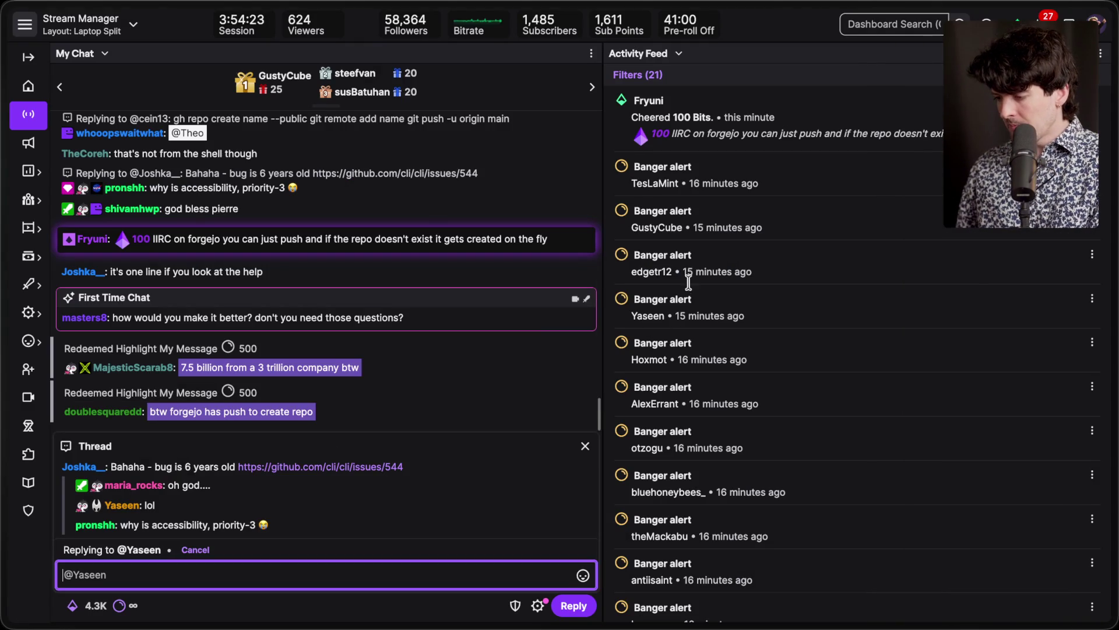
left_click(584, 447)
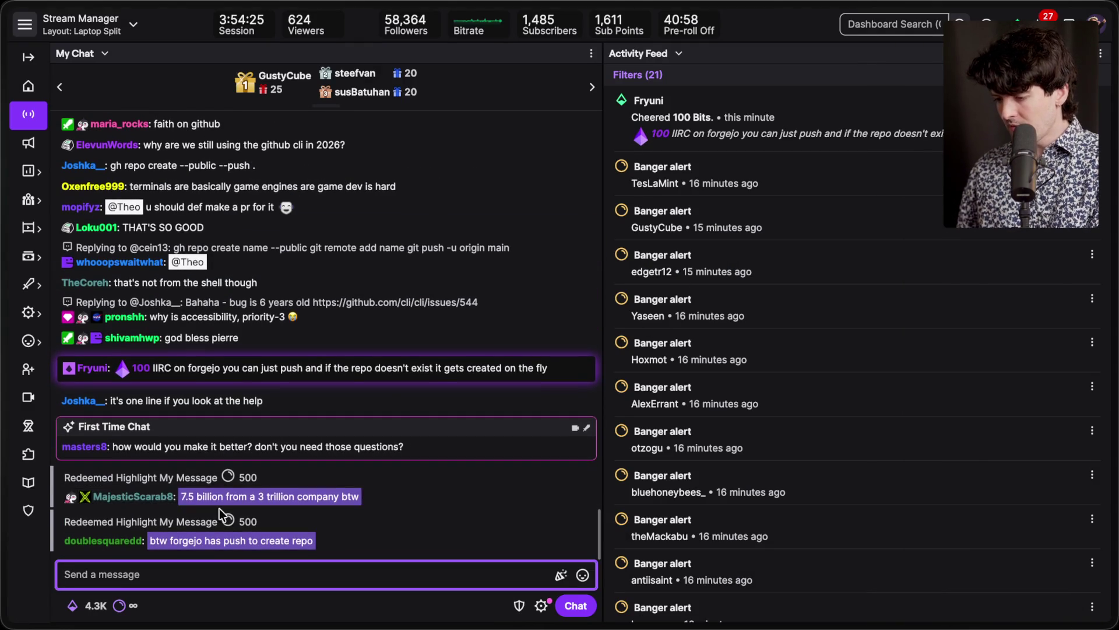
left_click(180, 496)
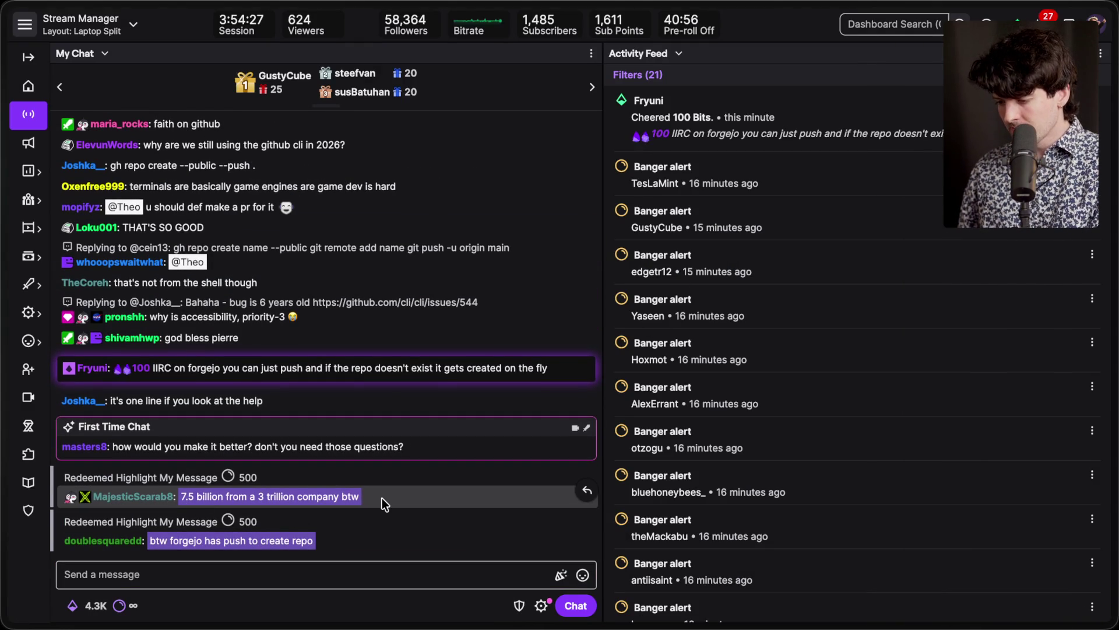
triple_click(241, 536)
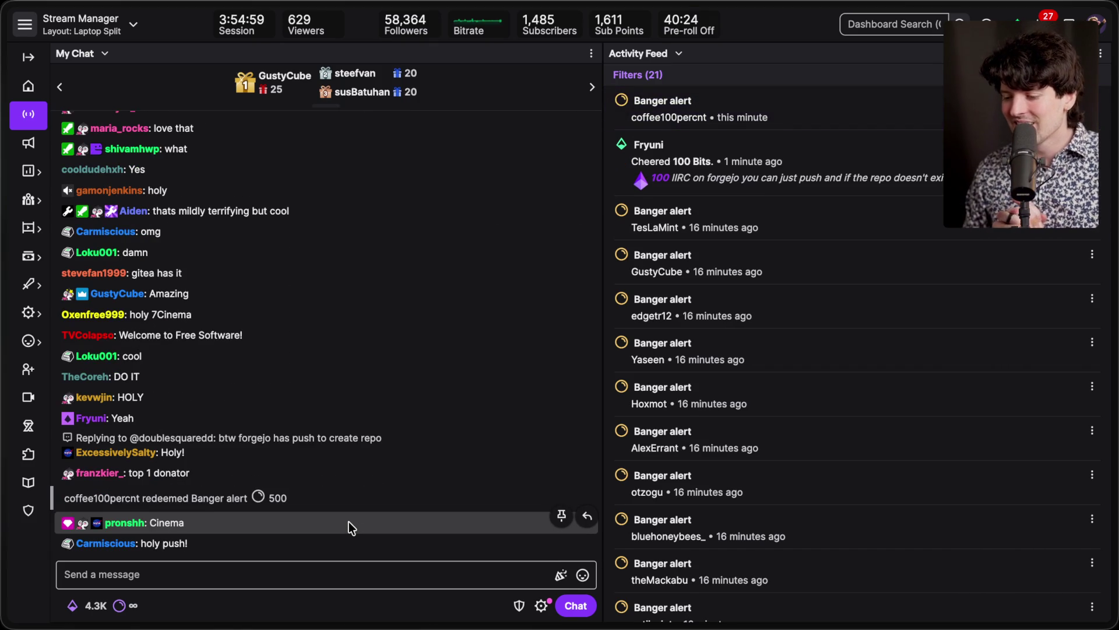
mouse_move(1020, 378)
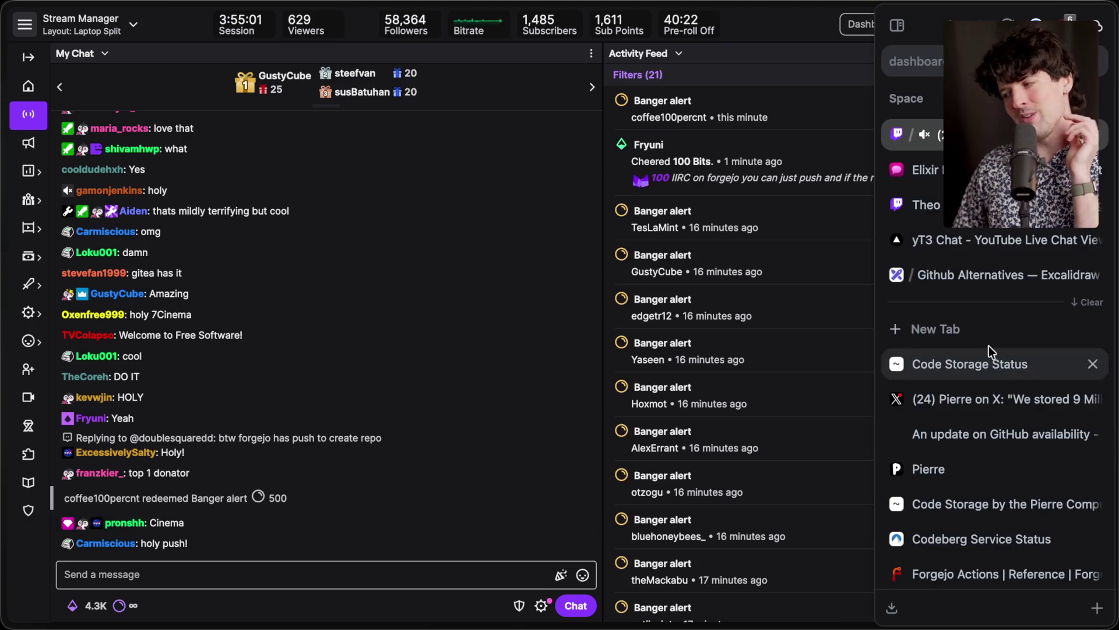
left_click(960, 267)
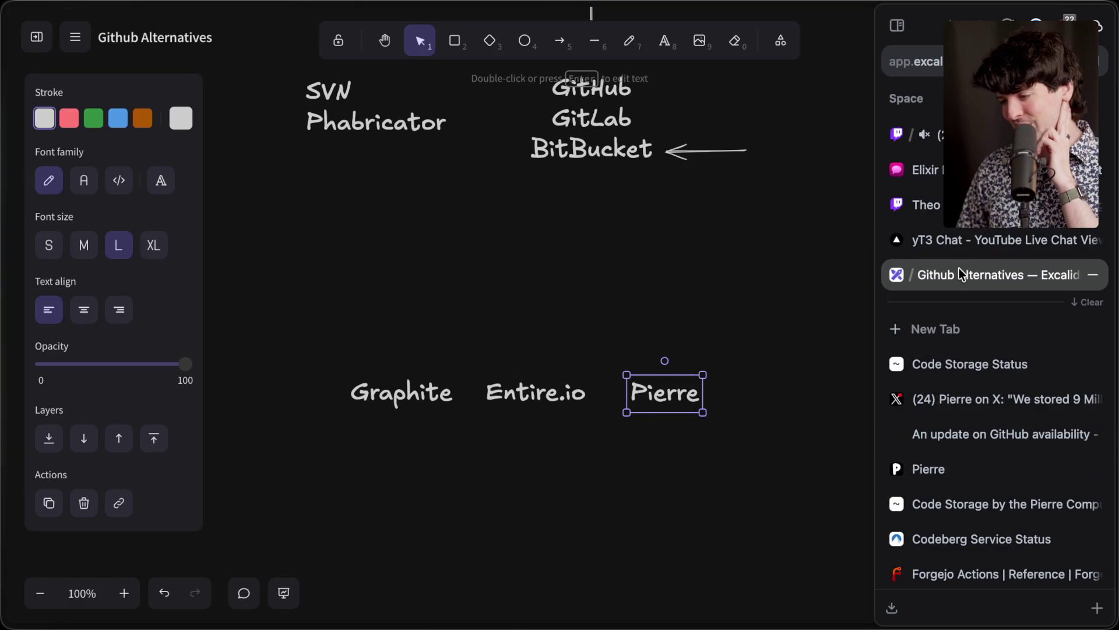
left_click(939, 365)
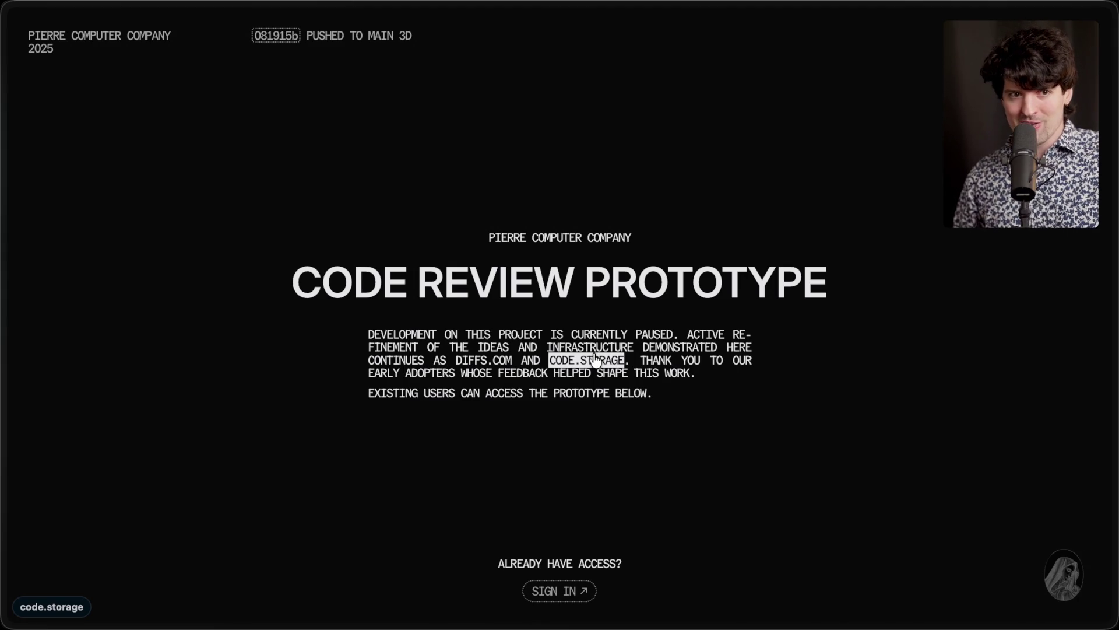
left_click(483, 361)
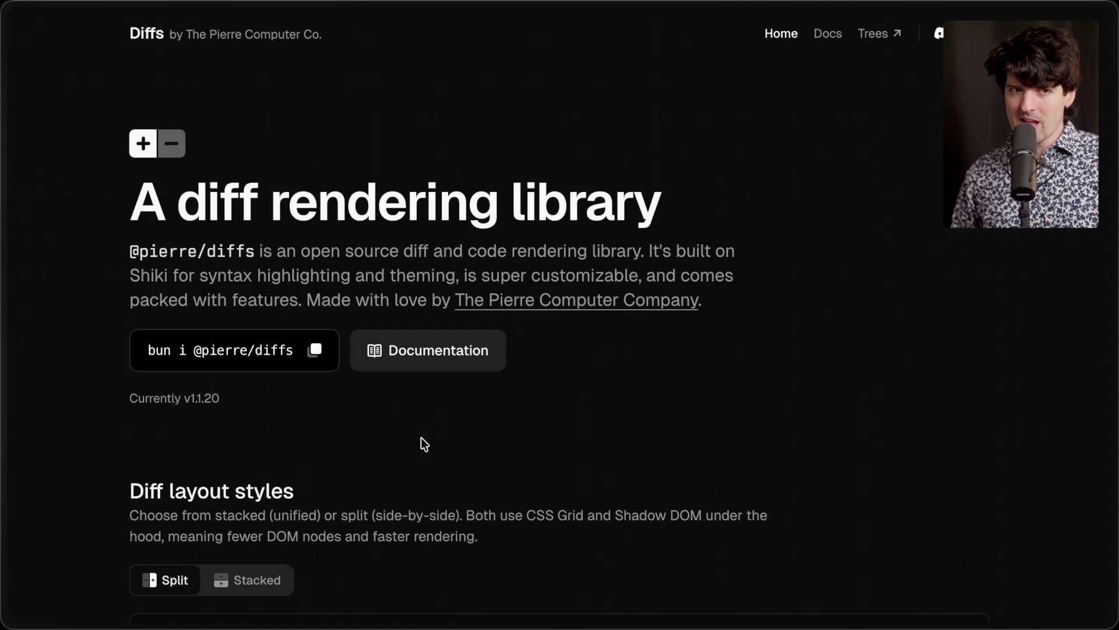
key("super+Tab")
key("super+Tab")
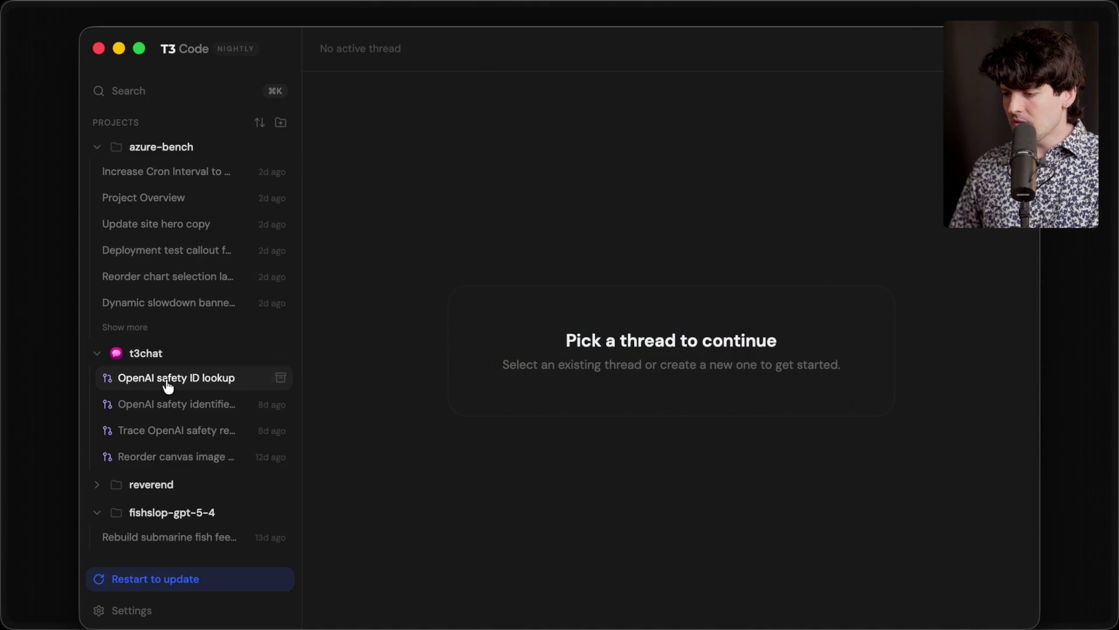
Step: View the App.tsx diff in the Increase Cron Interval to Hourly thread, then return to the browser
left_click(168, 379)
left_click(227, 171)
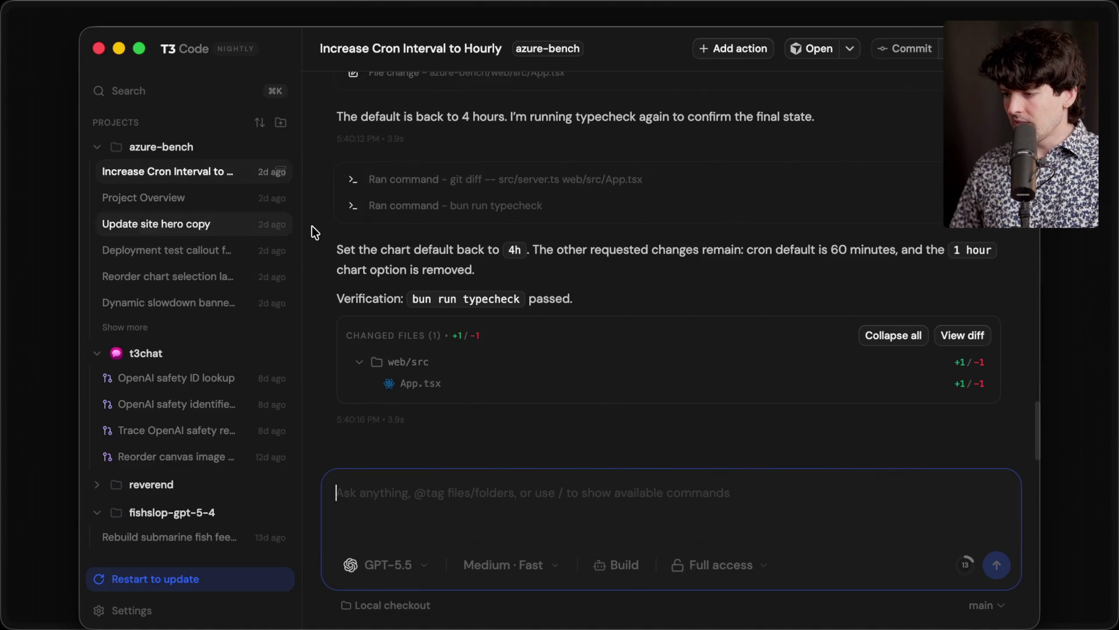
left_click(435, 385)
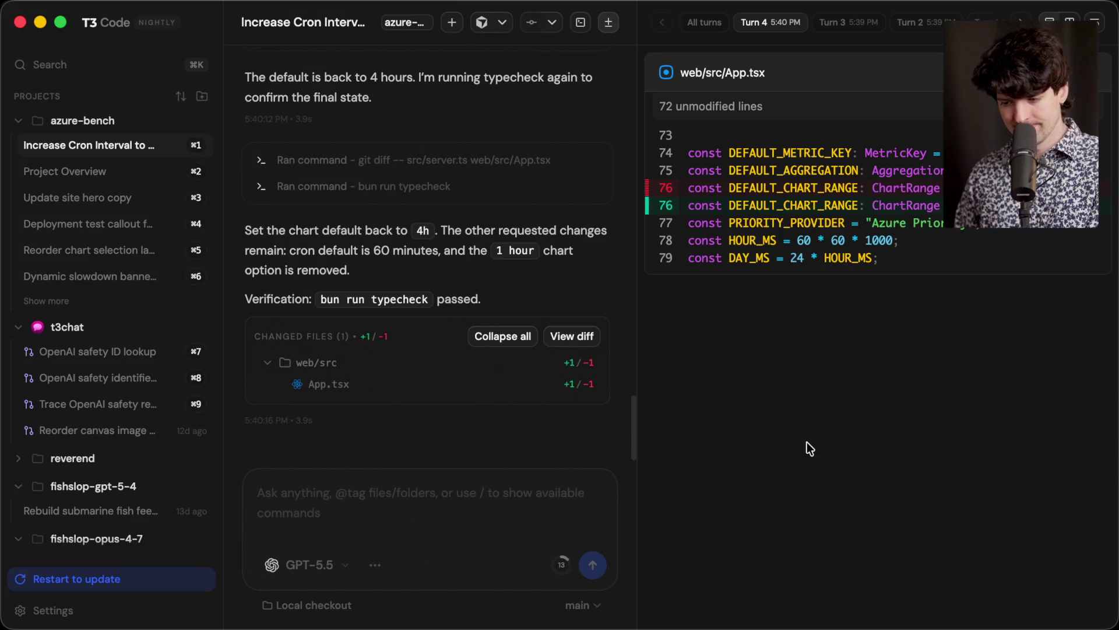
key("super+Tab")
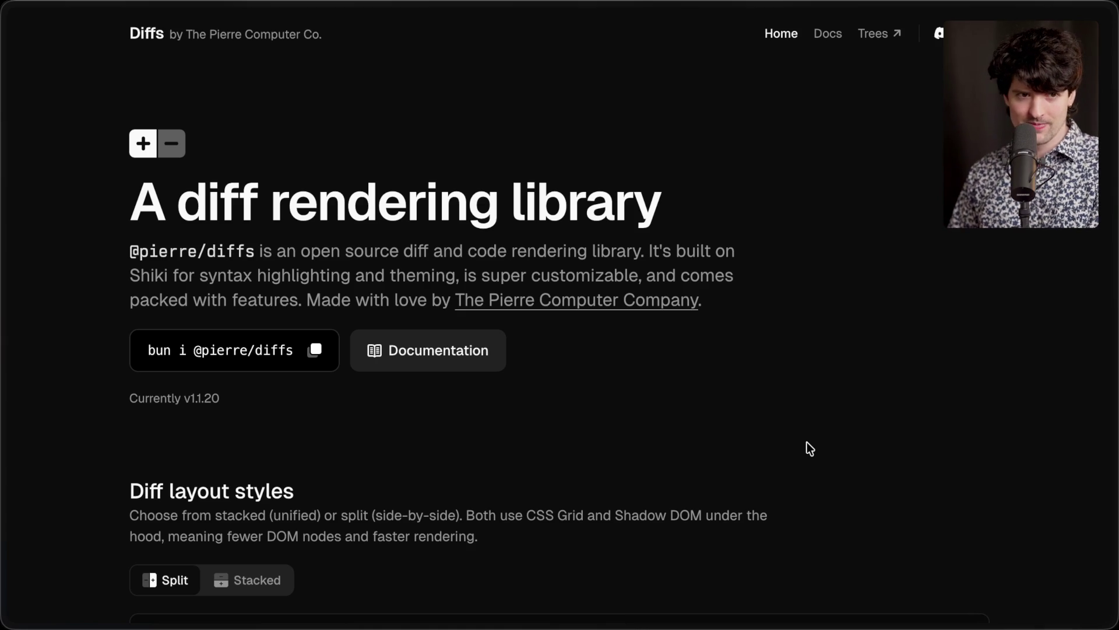
Step: Load trees.software in a new browser tab
mouse_move(1110, 383)
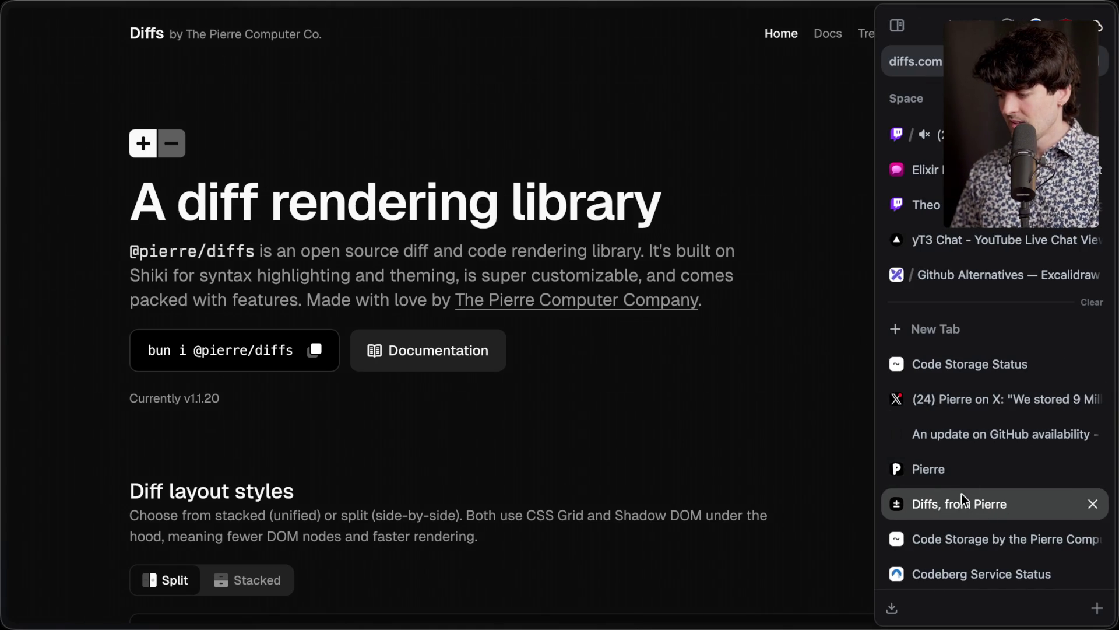
key("super+t")
type("trees")
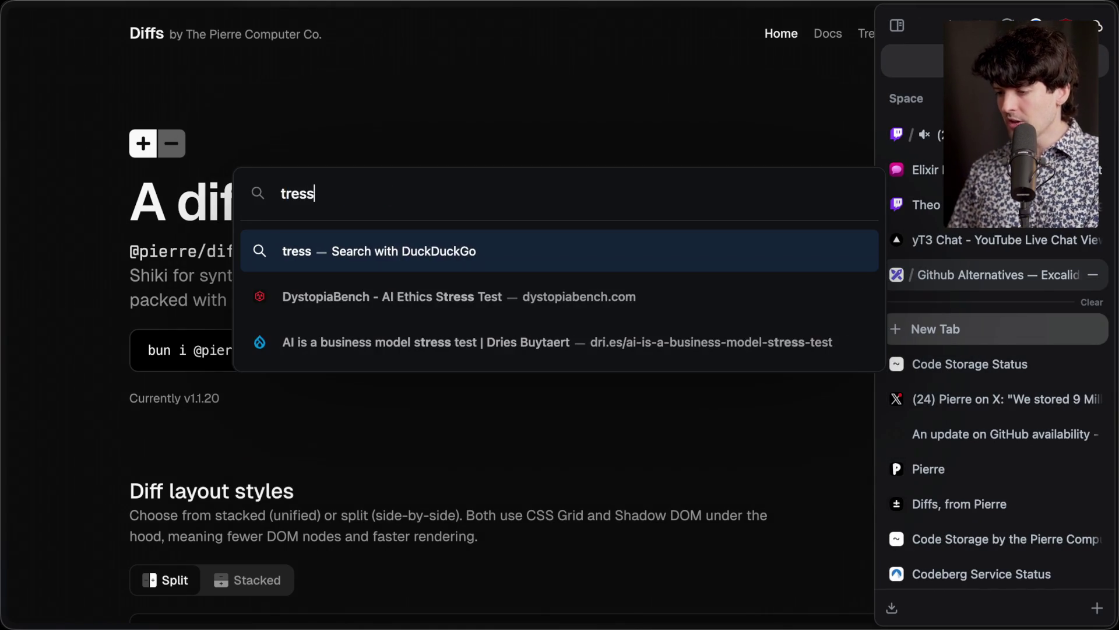
type(".software")
key("Return")
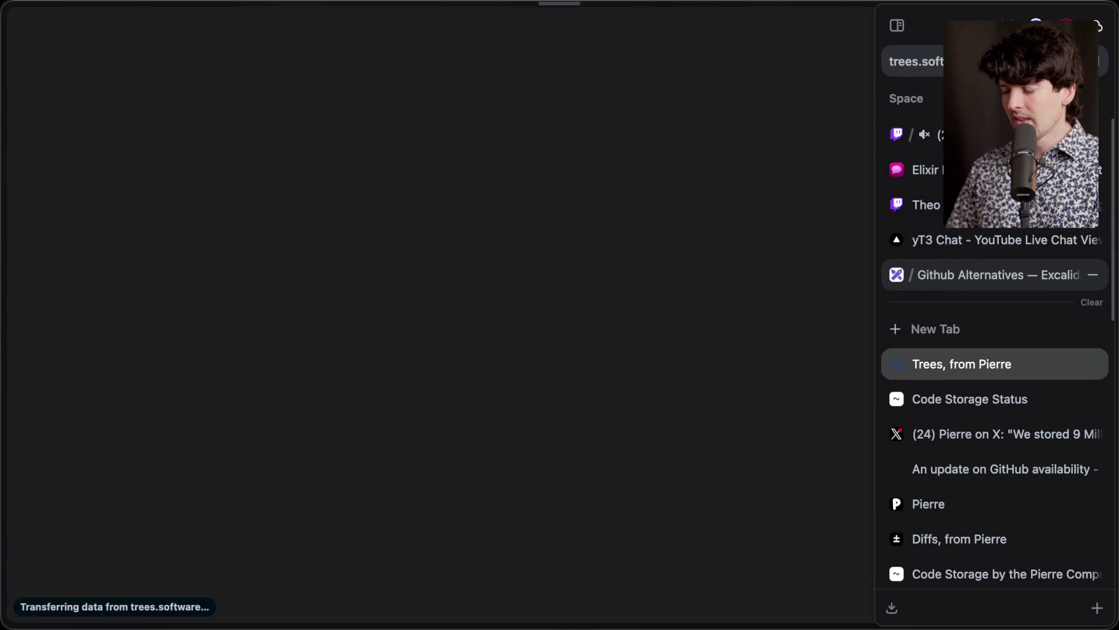
Step: Try the demo file tree, opening invariant.ts, format.ts and cn.ts and collapsing utils, then close the tab
scroll(489, 150, "down", 3)
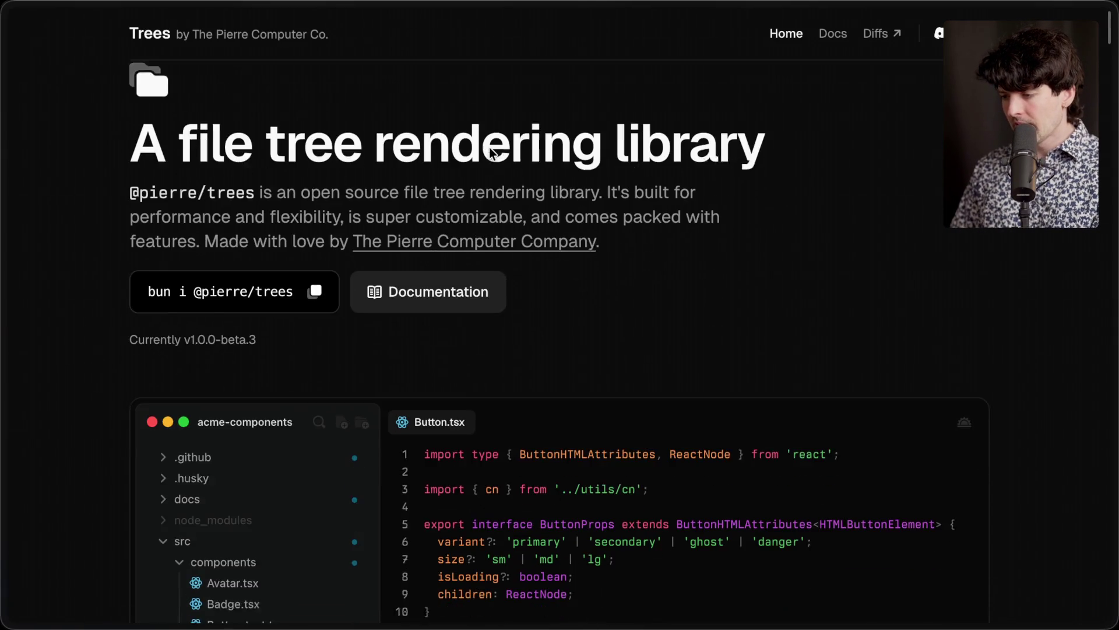
scroll(534, 273, "down", 5)
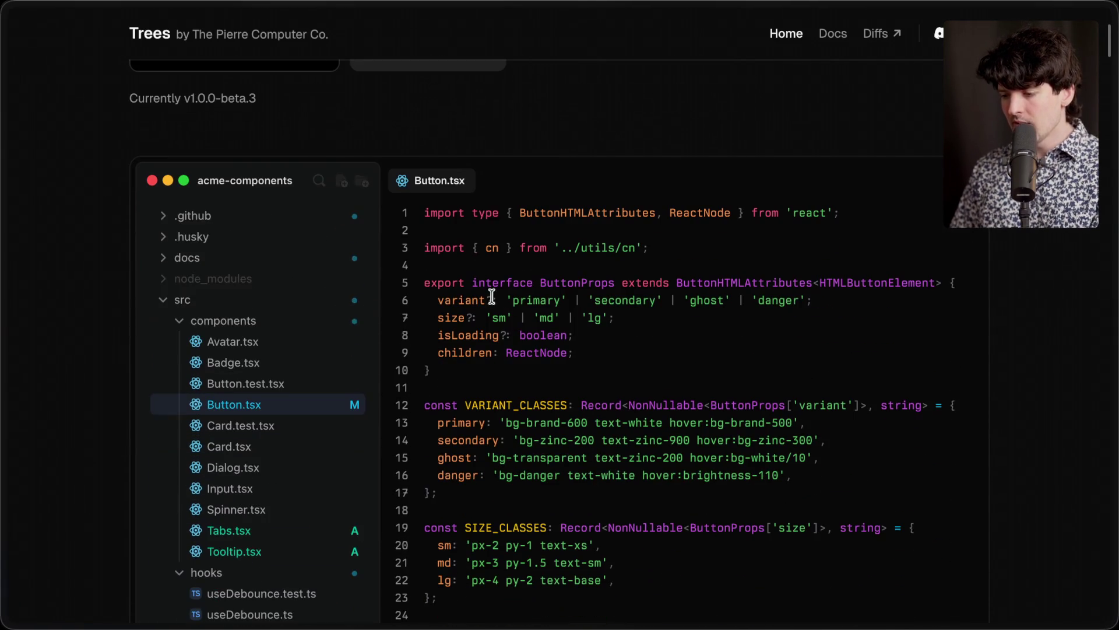
scroll(226, 408, "down", 10)
scroll(226, 408, "up", 5)
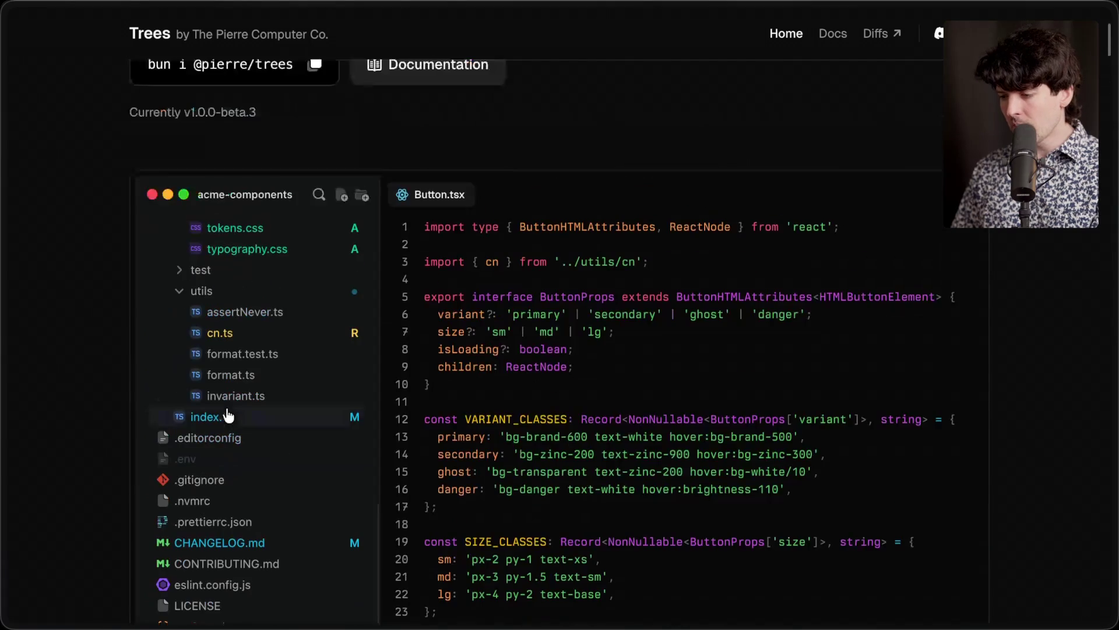
left_click(229, 396)
left_click(231, 374)
left_click(222, 332)
left_click(202, 290)
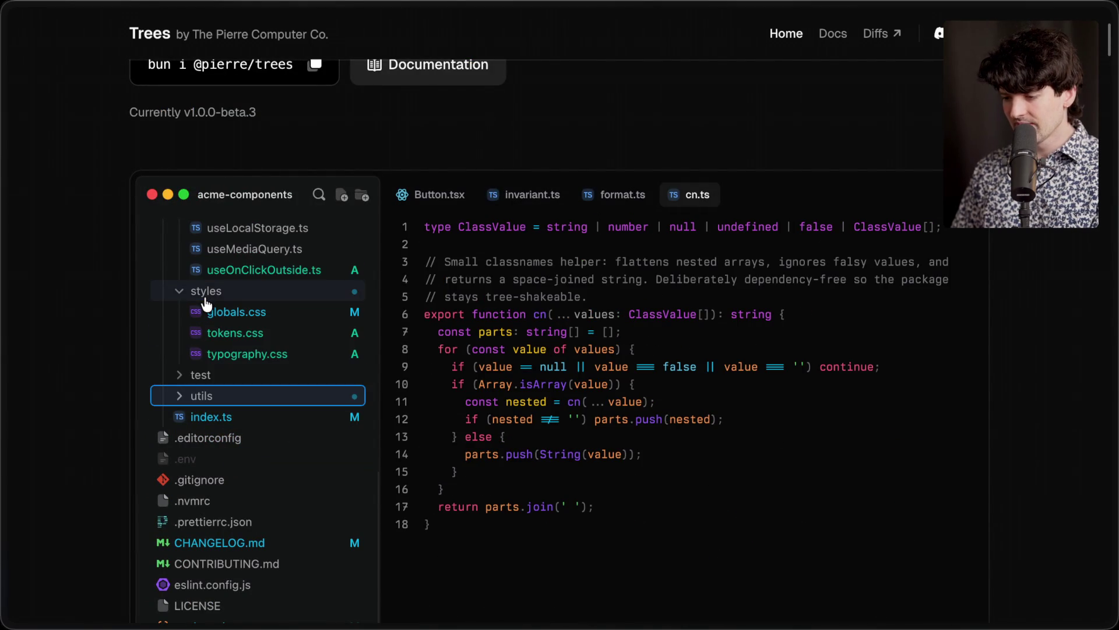
scroll(228, 268, "up", 8)
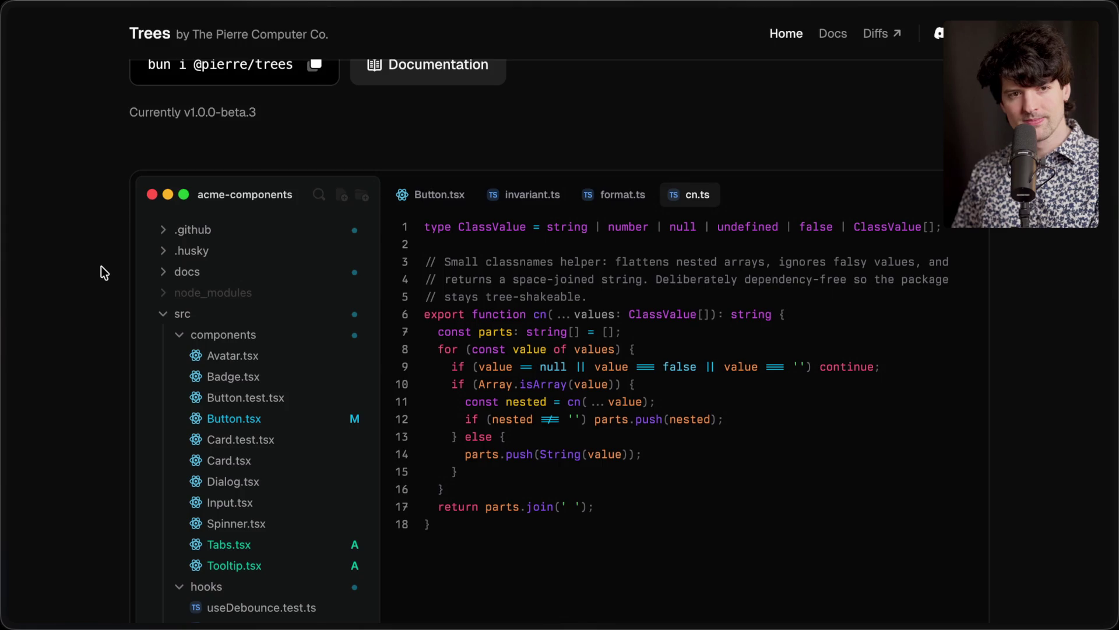
scroll(100, 267, "up", 5)
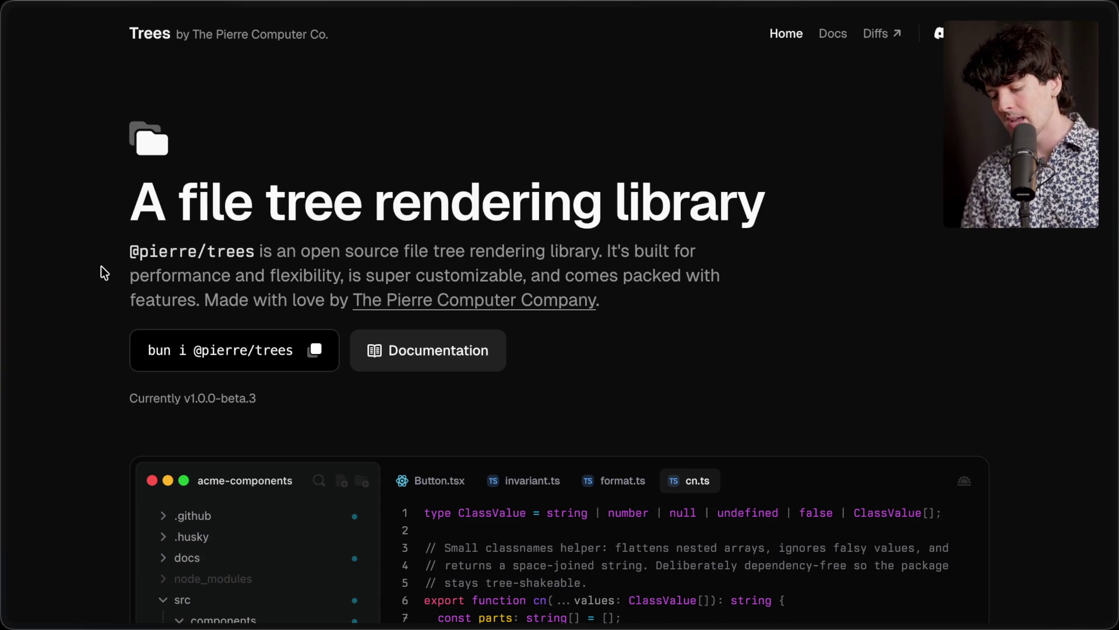
mouse_move(1117, 398)
key("ctrl+w")
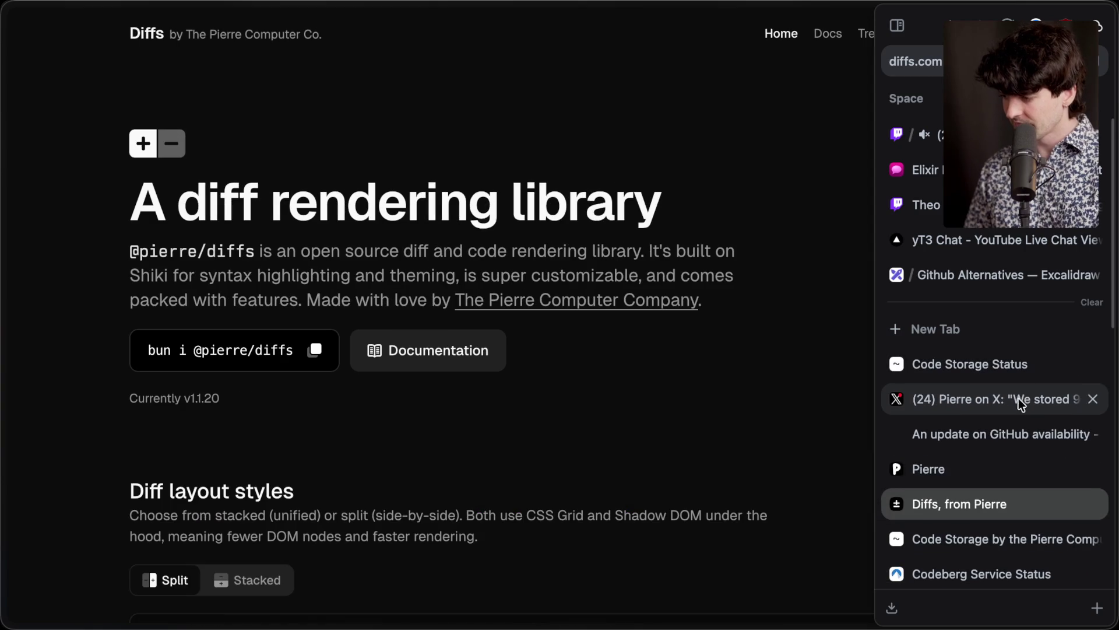
Step: Draw a downward arrow pointing at Graphite on the Github Alternatives board
left_click(994, 278)
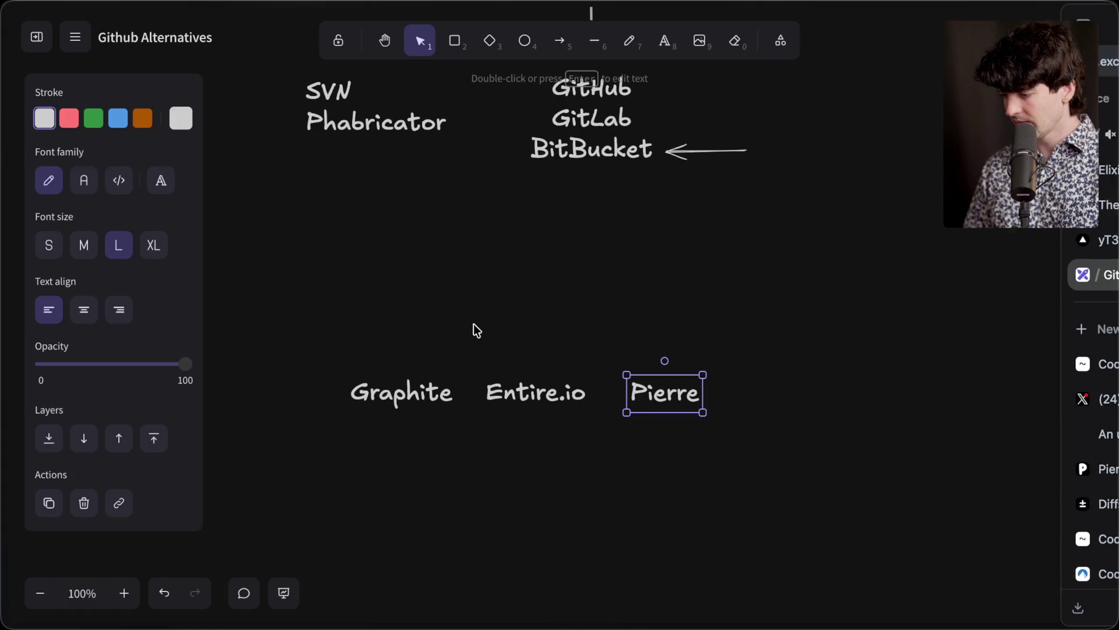
left_click(473, 324)
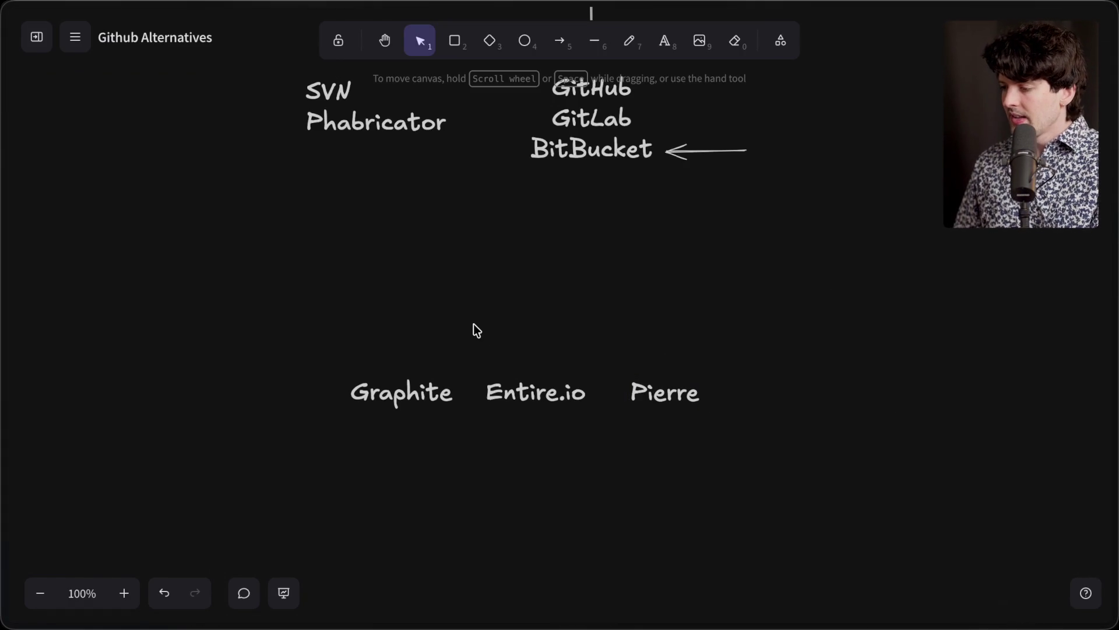
left_click(561, 30)
mouse_move(398, 282)
left_mouse_down()
mouse_move(398, 350)
mouse_move(531, 348)
mouse_move(405, 356)
left_mouse_up()
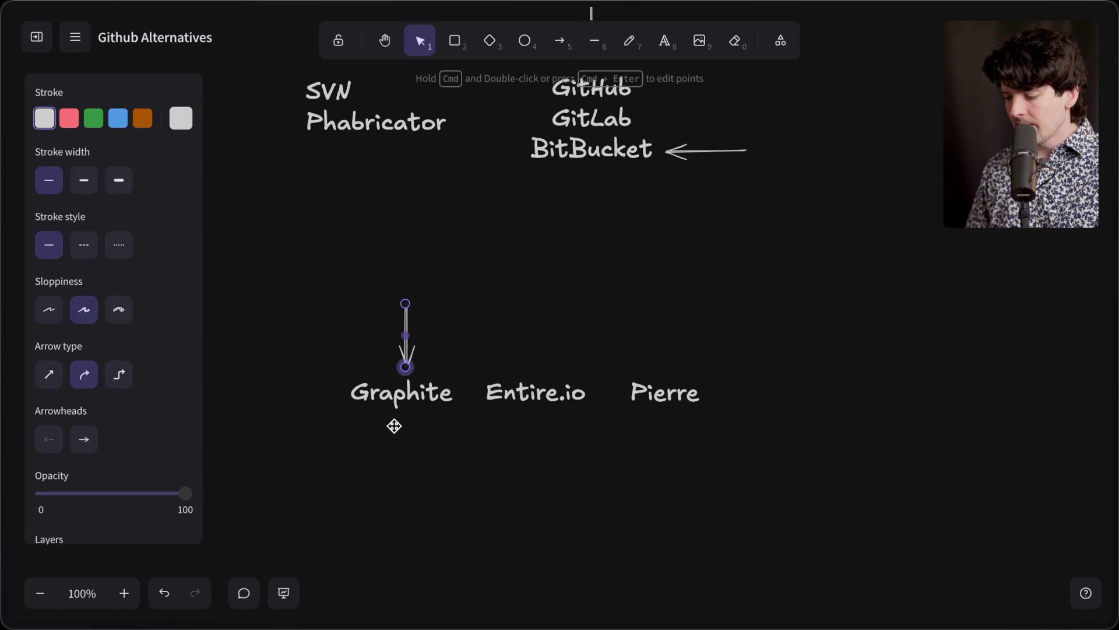
Step: Open graphite.dev in a new browser tab
key("super+t")
type("graphite.io")
key("BackSpace")
key("BackSpace")
type("dev")
key("Return")
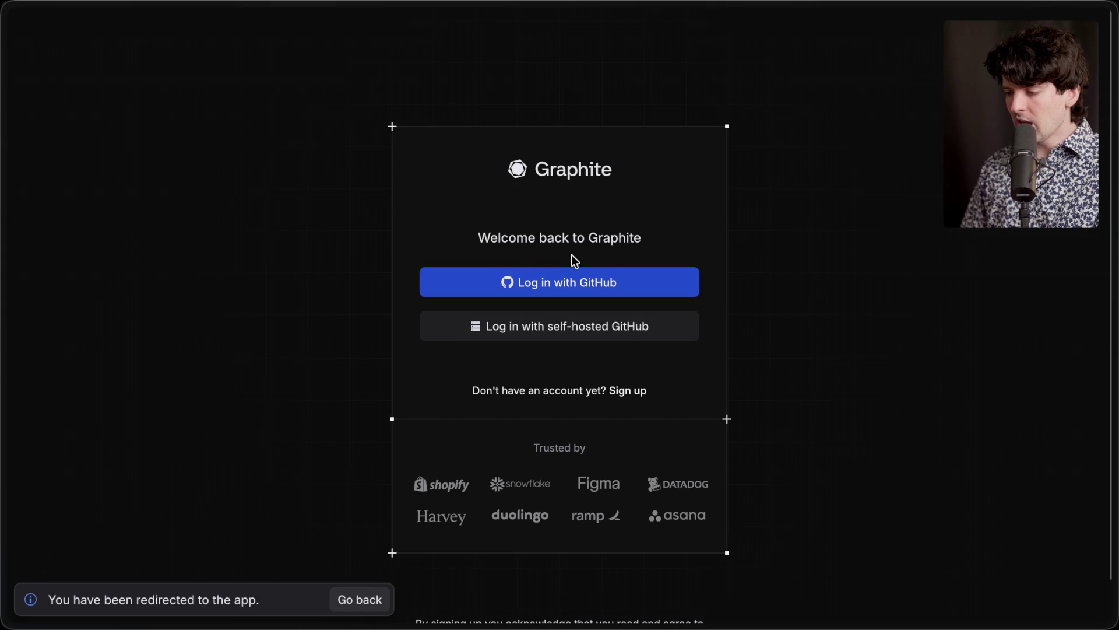
Step: Load graphite.com/home, reach the Graphite home page, then return to the Github Alternatives board
mouse_move(1115, 174)
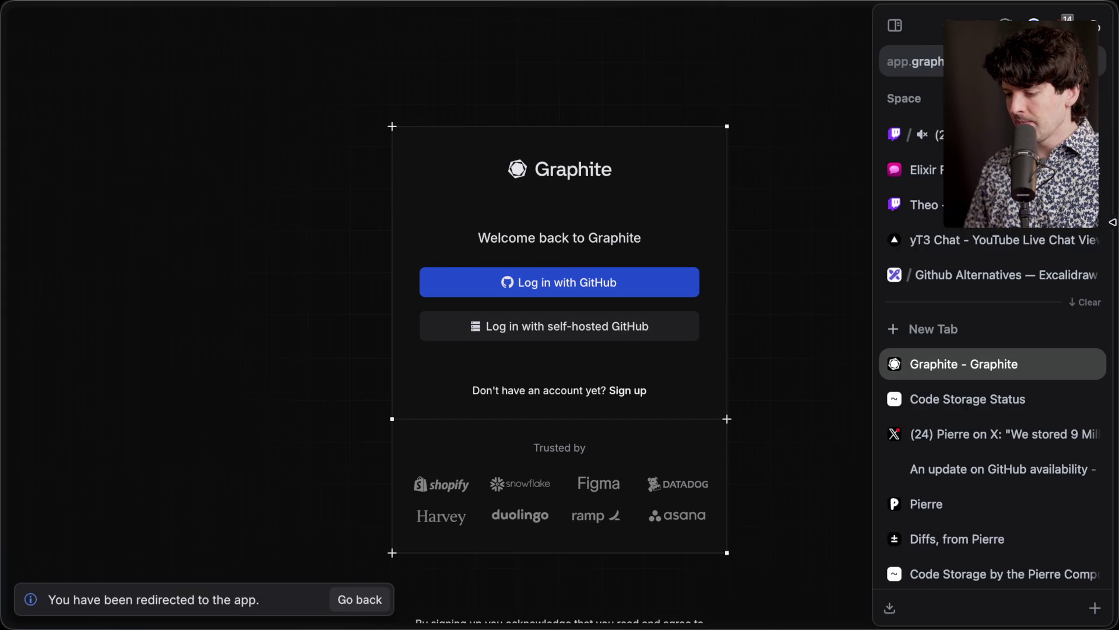
left_click(924, 65)
type("graphite.com/home")
key("Return")
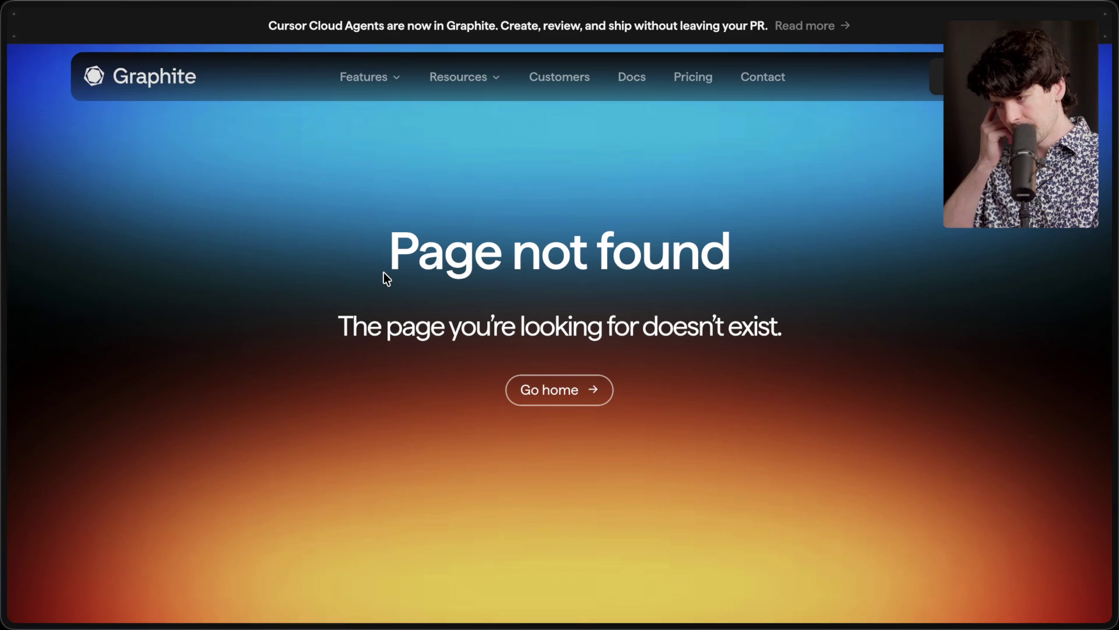
left_click(124, 81)
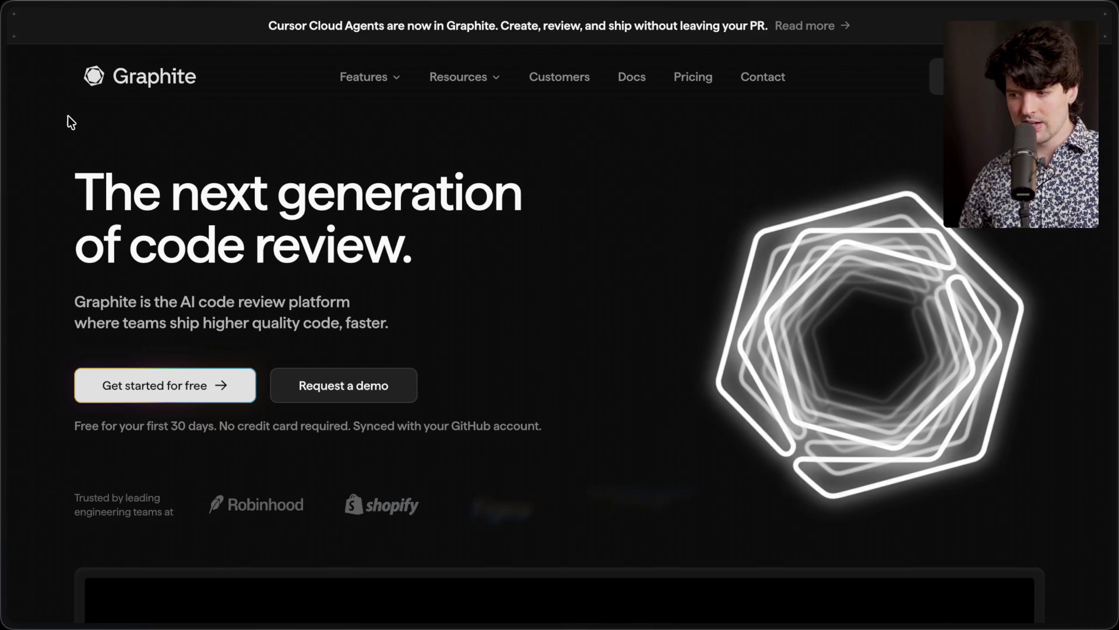
Step: Return to the Github Alternatives board
mouse_move(1116, 402)
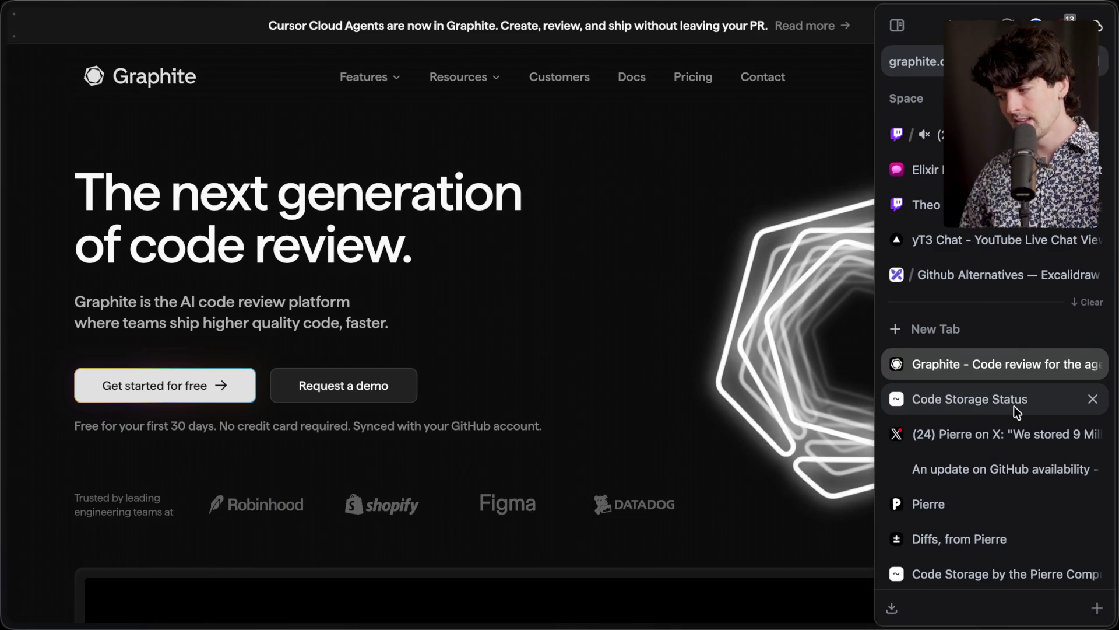
left_click(949, 282)
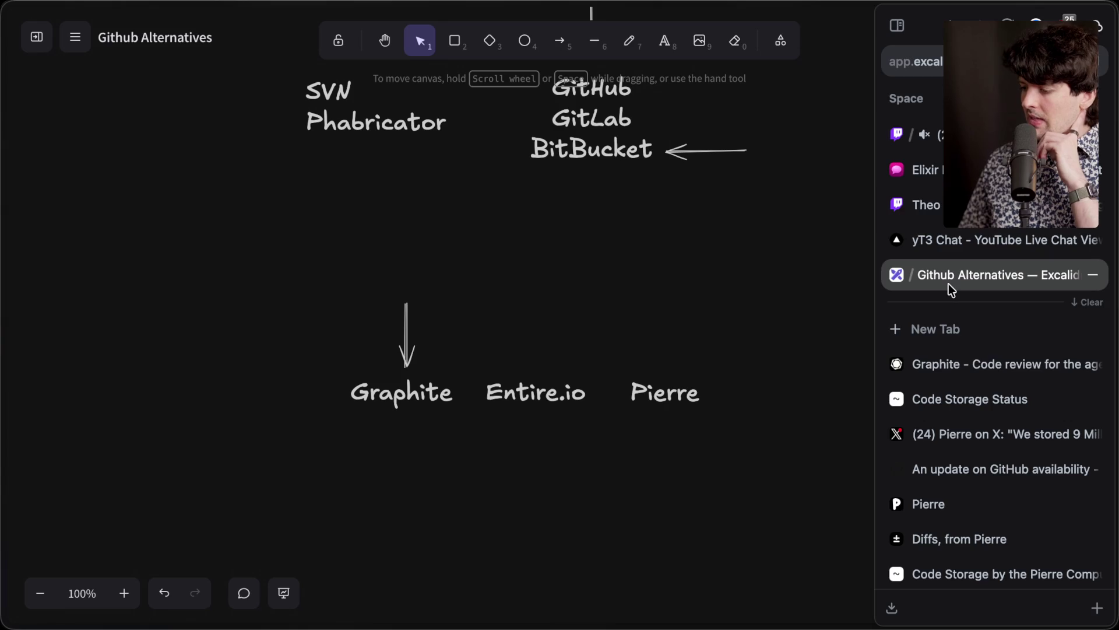
Step: Move the arrow above Entire.io and open entire.io using its copied label
left_click_drag(407, 353, 525, 348)
double_click(519, 397)
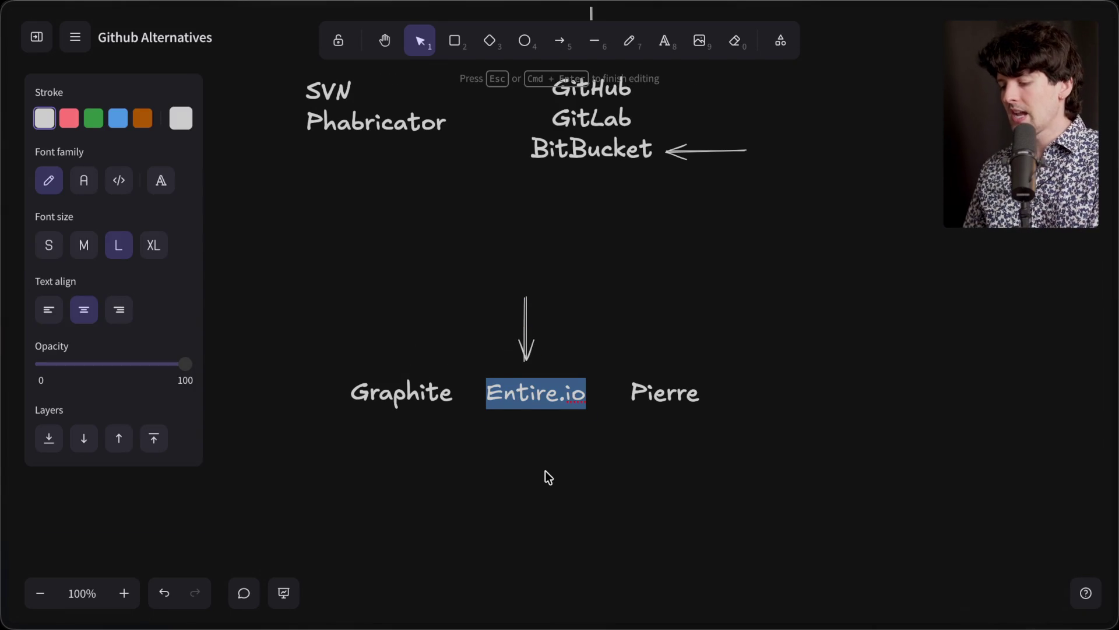
key("super+c")
key("super+t")
key("super+v")
key("Return")
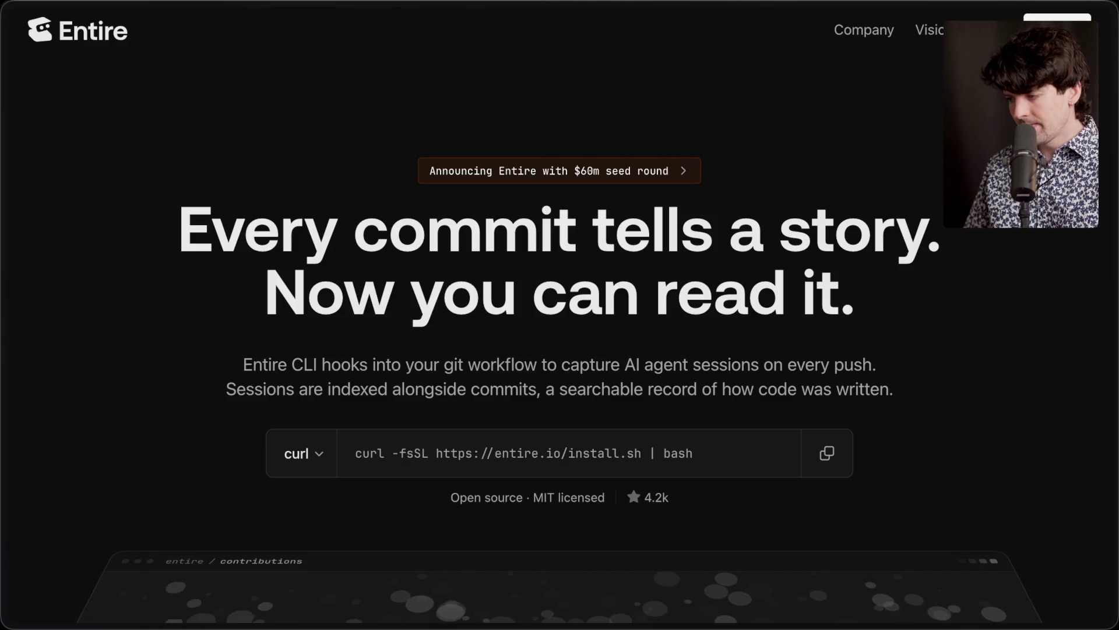
Step: Open Entire's launch post and web-search the author's name
left_click(594, 178)
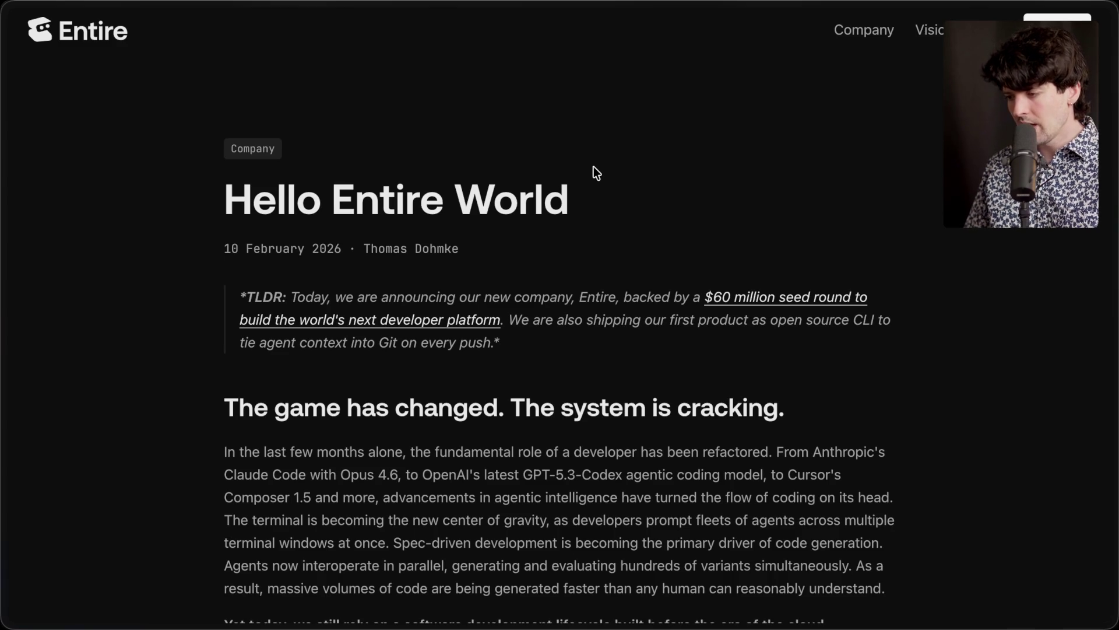
left_click_drag(470, 252, 365, 255)
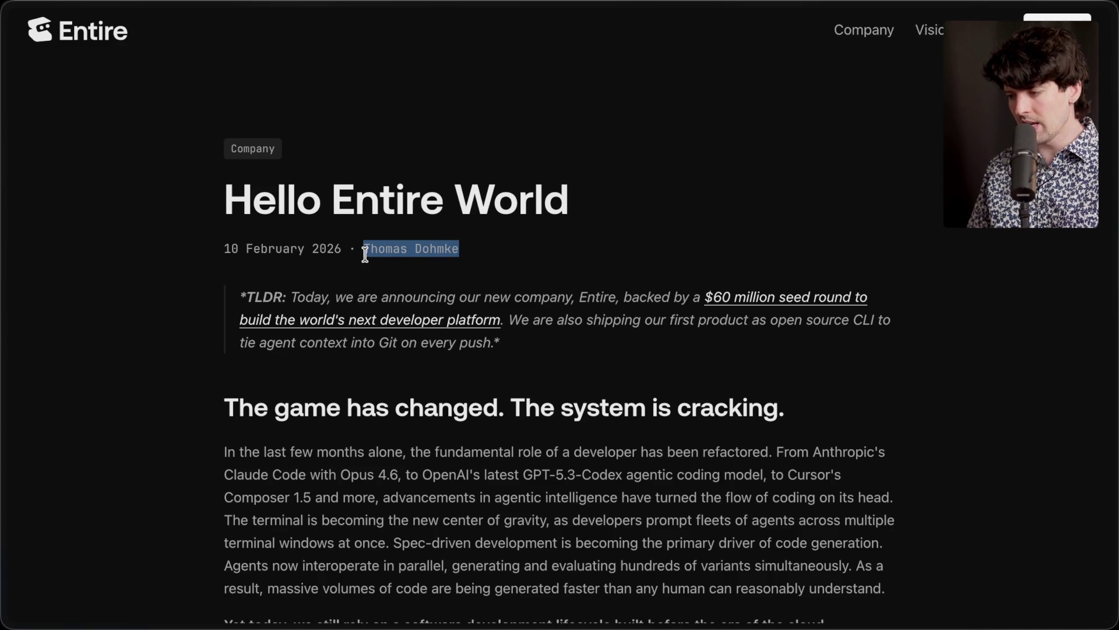
key("super+c")
key("super+t")
key("super+v")
key("Return")
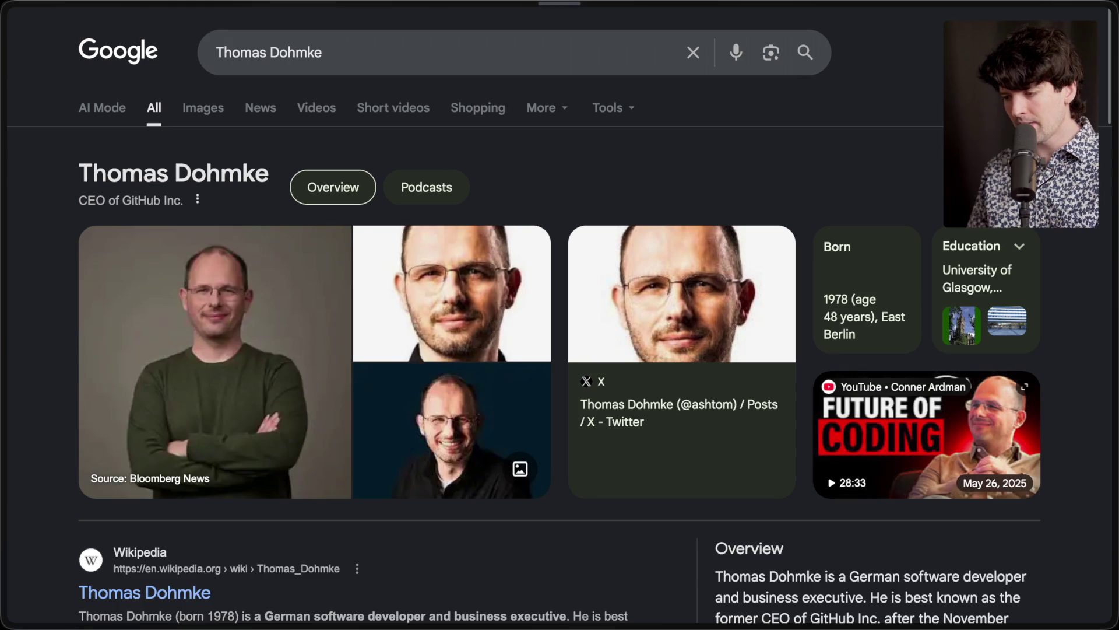
Step: Read the Google knowledge panel identifying the author as GitHub Inc.'s CEO
triple_click(278, 182)
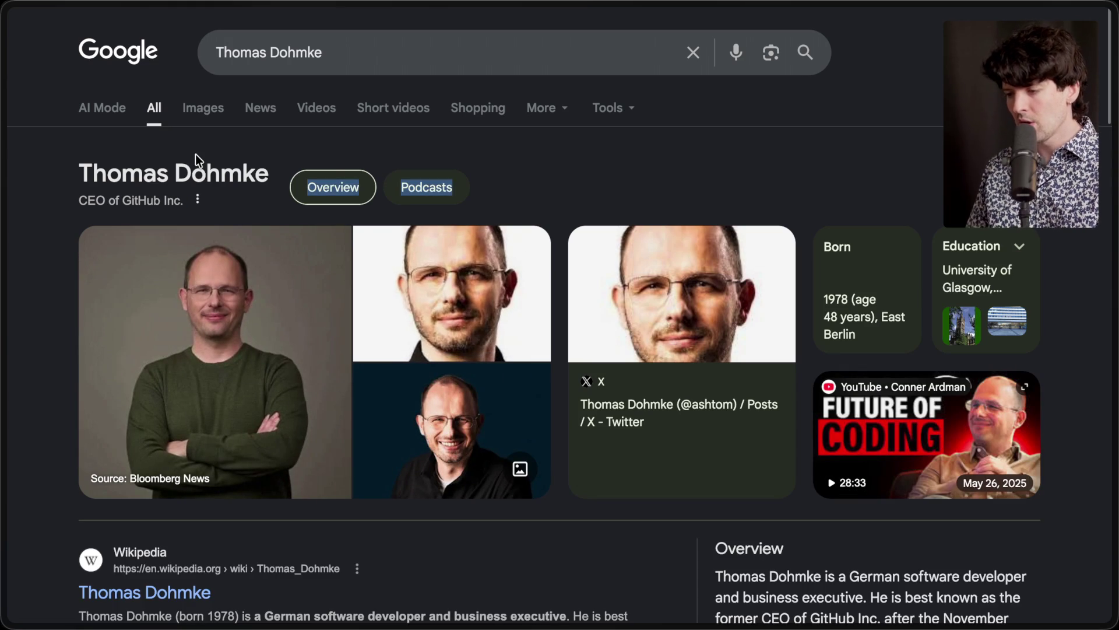
scroll(194, 154, "down", 2)
mouse_move(195, 154)
left_mouse_down()
mouse_move(66, 117)
mouse_move(76, 100)
left_mouse_up()
left_click(68, 116)
left_click(79, 95)
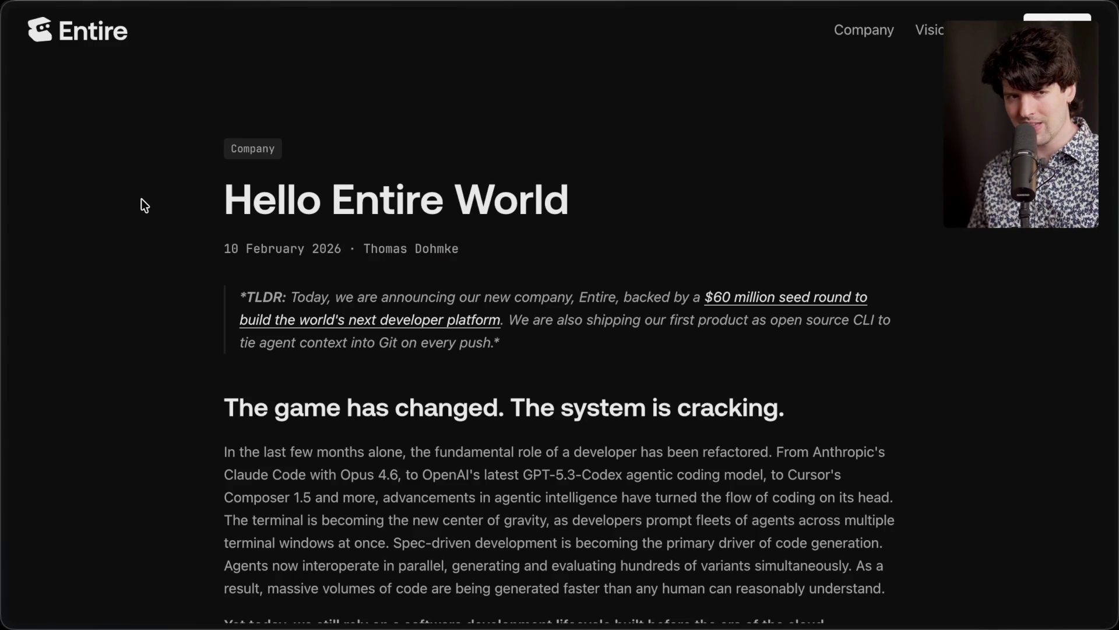
Step: Find 'theo' in the Entire post and highlight the sentence listing individual investors
scroll(142, 203, "down", 5)
key("ctrl+f")
type("theo")
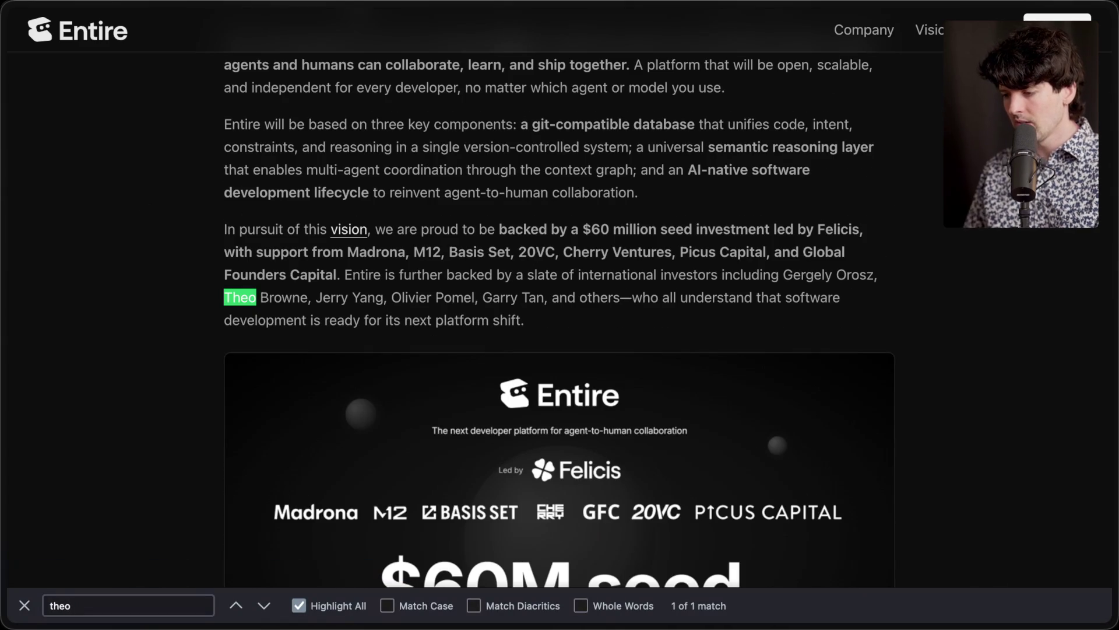
key("Escape")
left_click(204, 291)
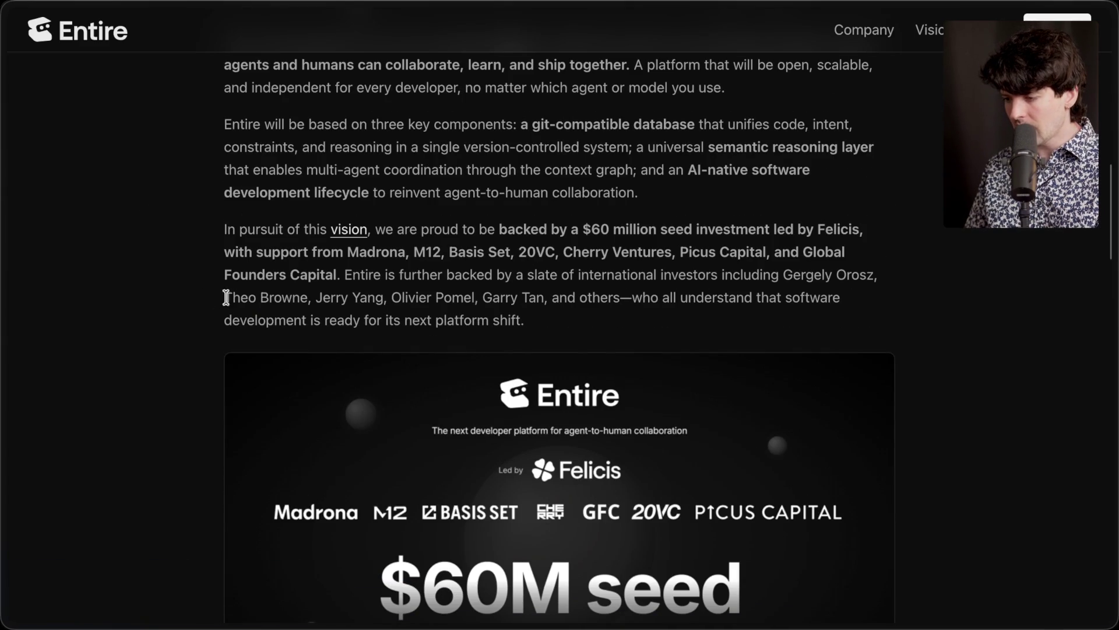
left_click_drag(343, 275, 568, 335)
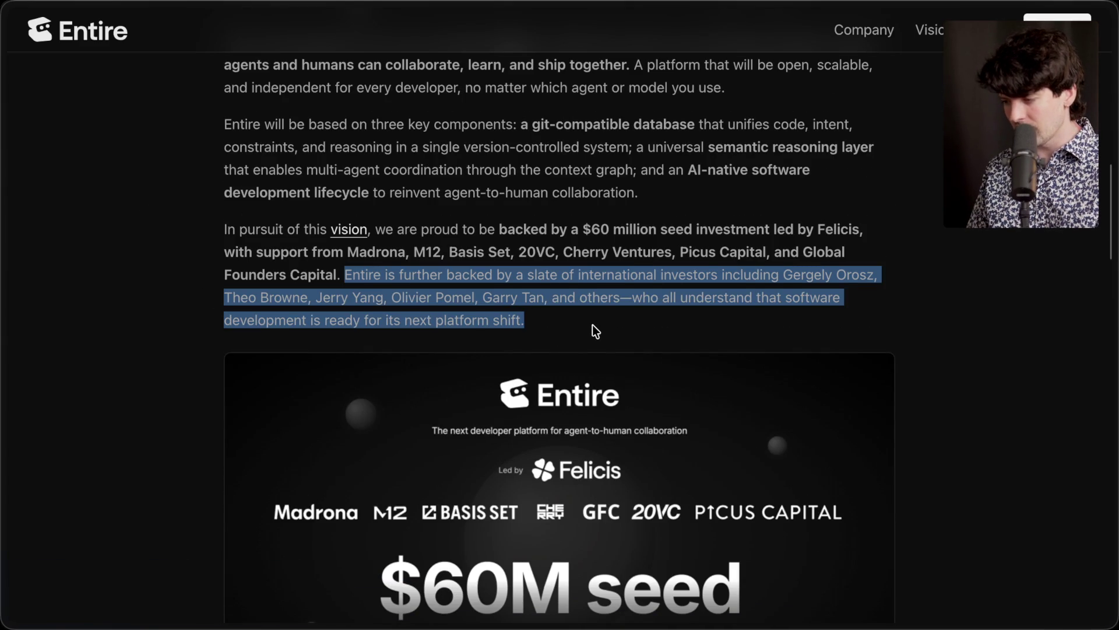
left_click(592, 325)
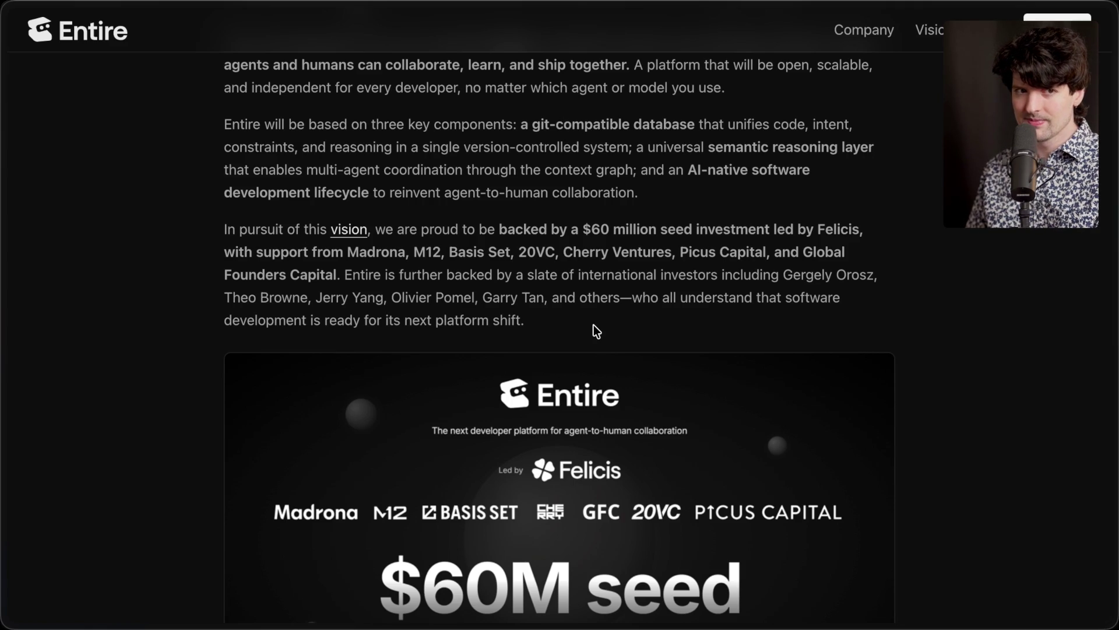
Step: Read through to the Checkpoints section, then type the quick search 'zed git alternative !G'
scroll(594, 325, "down", 10)
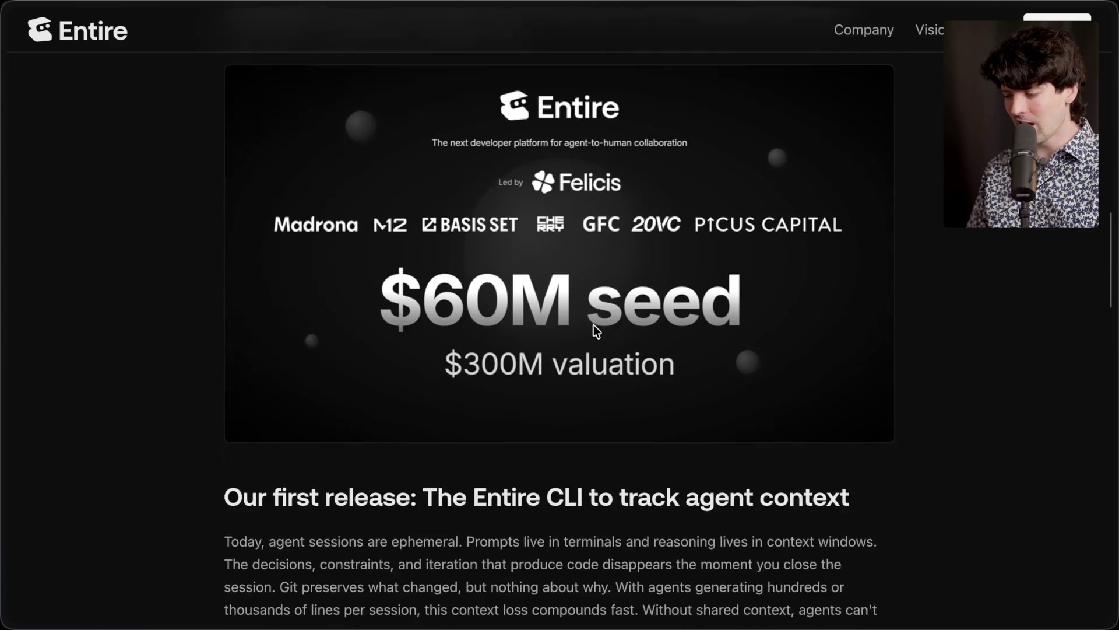
scroll(593, 327, "down", 1)
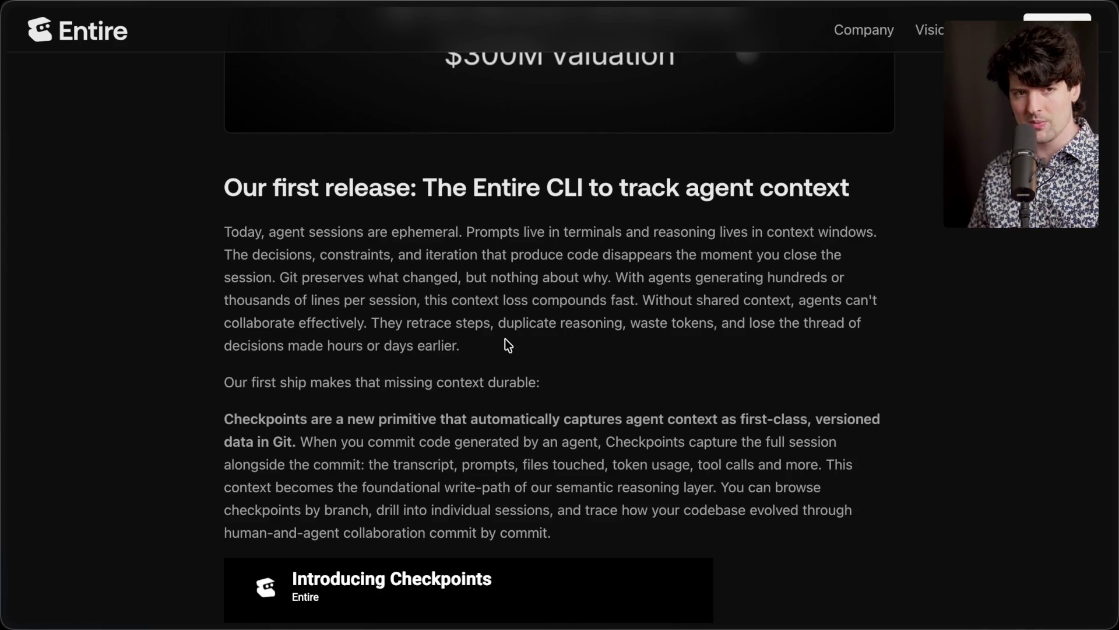
left_click_drag(280, 277, 609, 281)
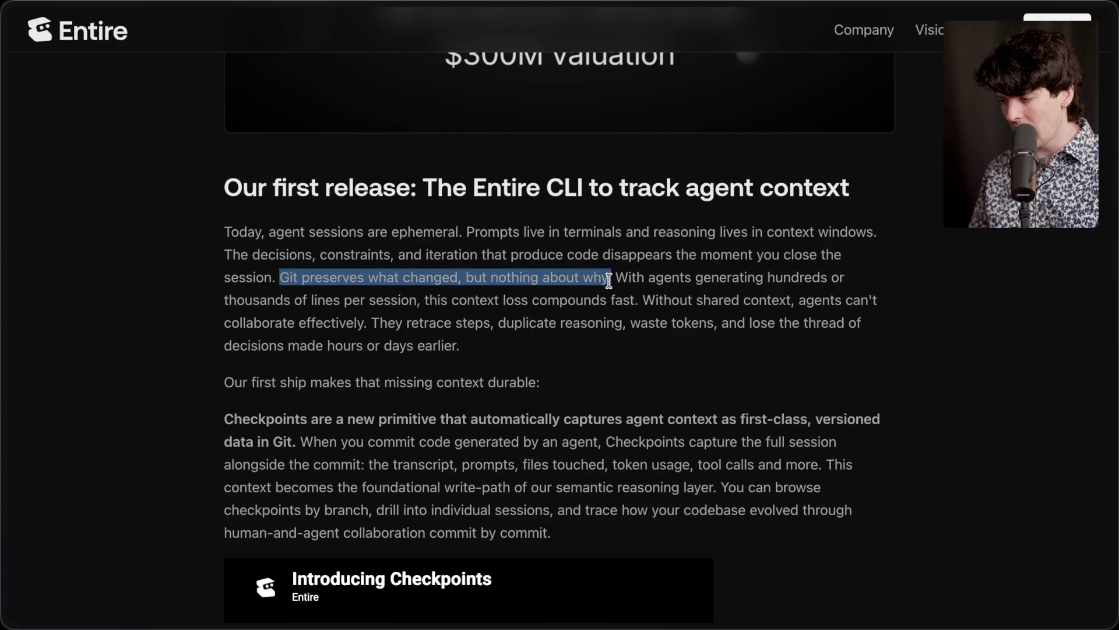
left_click(609, 281)
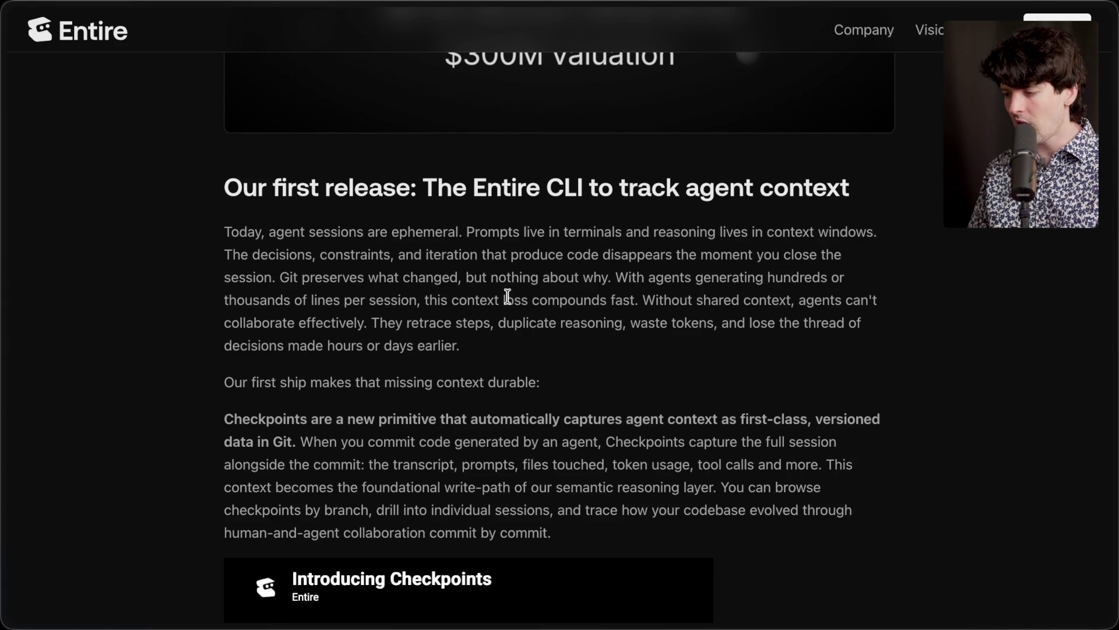
left_click_drag(642, 301, 790, 302)
left_click(280, 323)
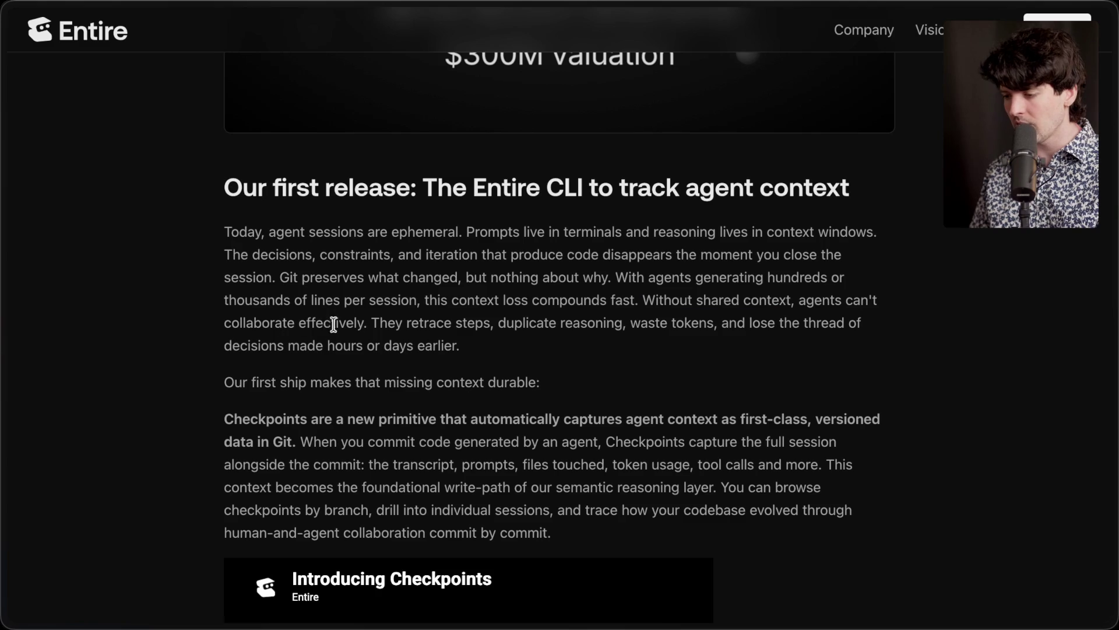
left_click_drag(372, 322, 490, 365)
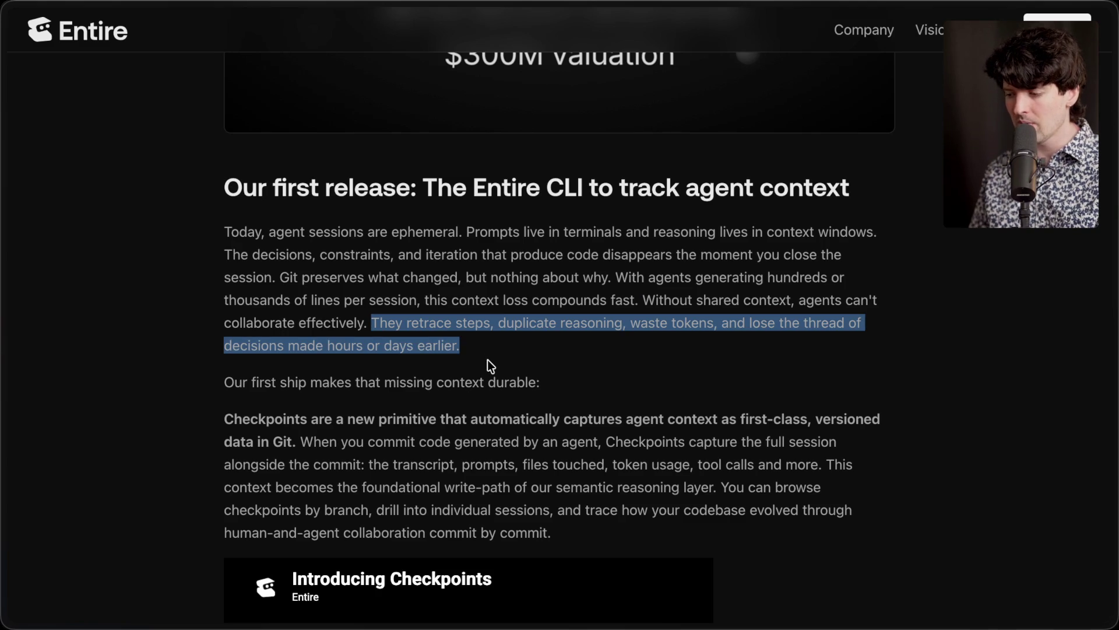
left_click(487, 359)
scroll(473, 397, "down", 3)
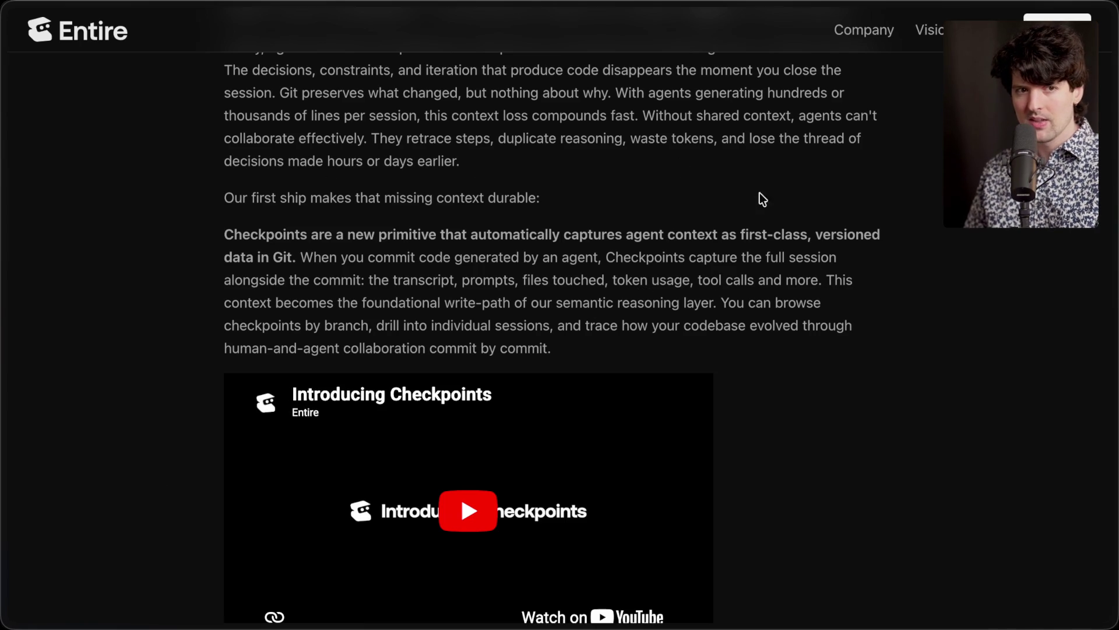
key("super+t")
type("ze")
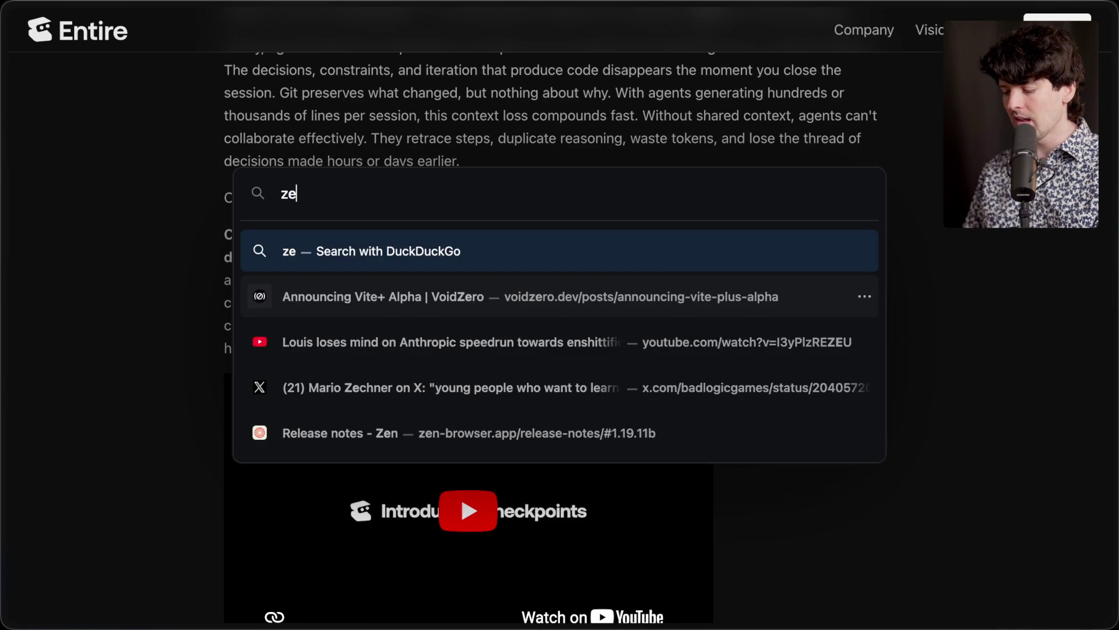
type("d git alternative !G")
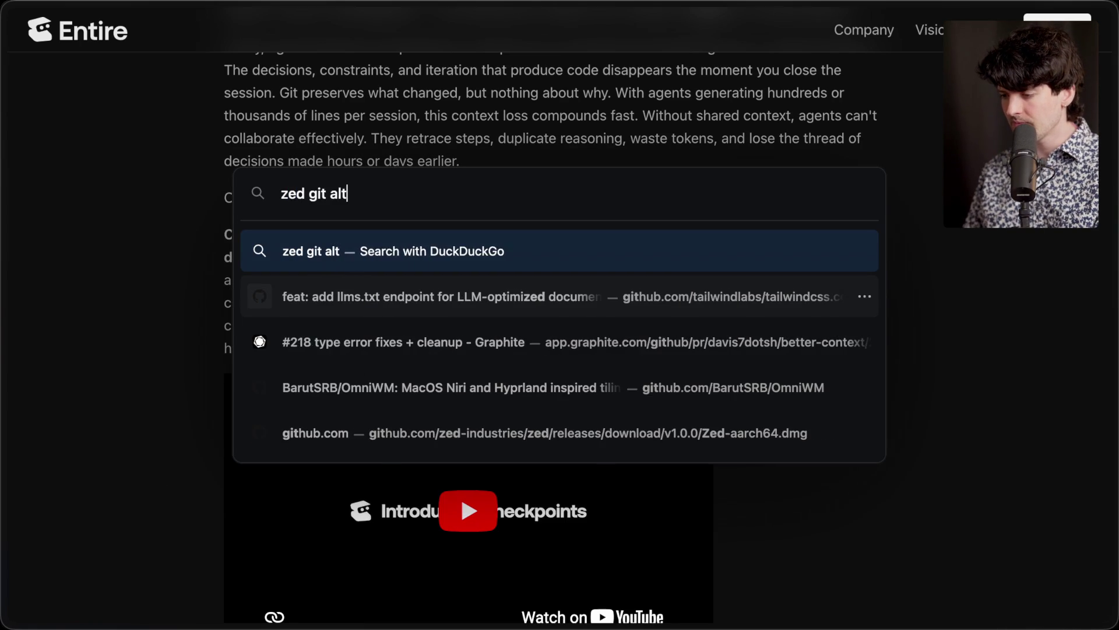
Step: Run the Google search for 'zed git alternative' and scroll the results
key("Return")
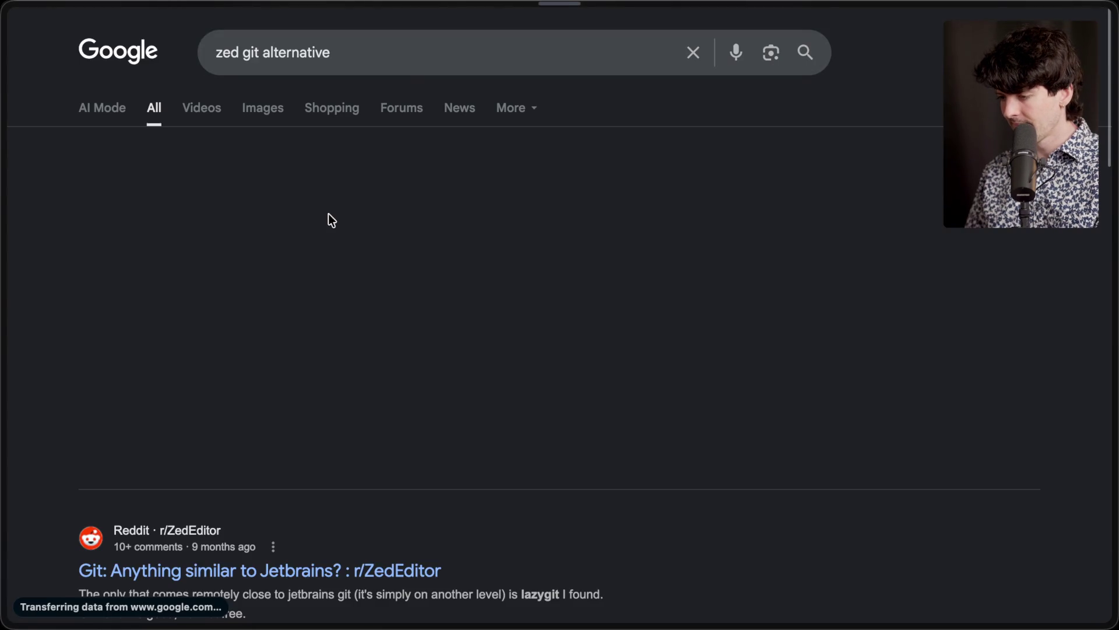
scroll(242, 387, "down", 5)
scroll(243, 387, "down", 2)
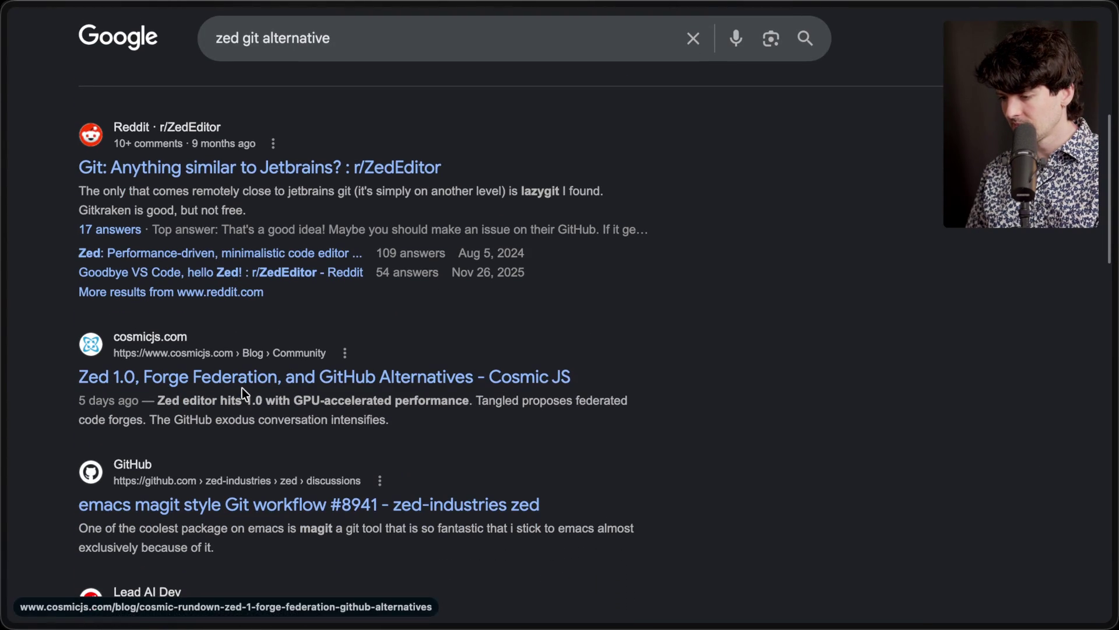
Step: Refine the query to 'zed building git alternative', fixing a 'zod' typo
double_click(226, 38)
type("zod")
key("Return")
double_click(226, 52)
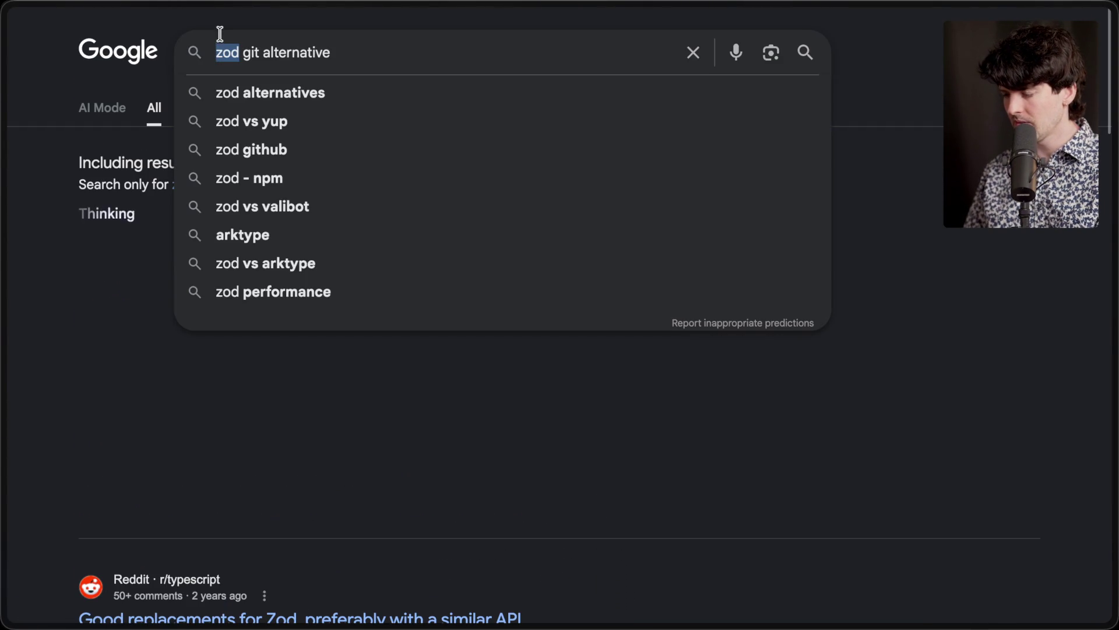
type("zed")
key("Return")
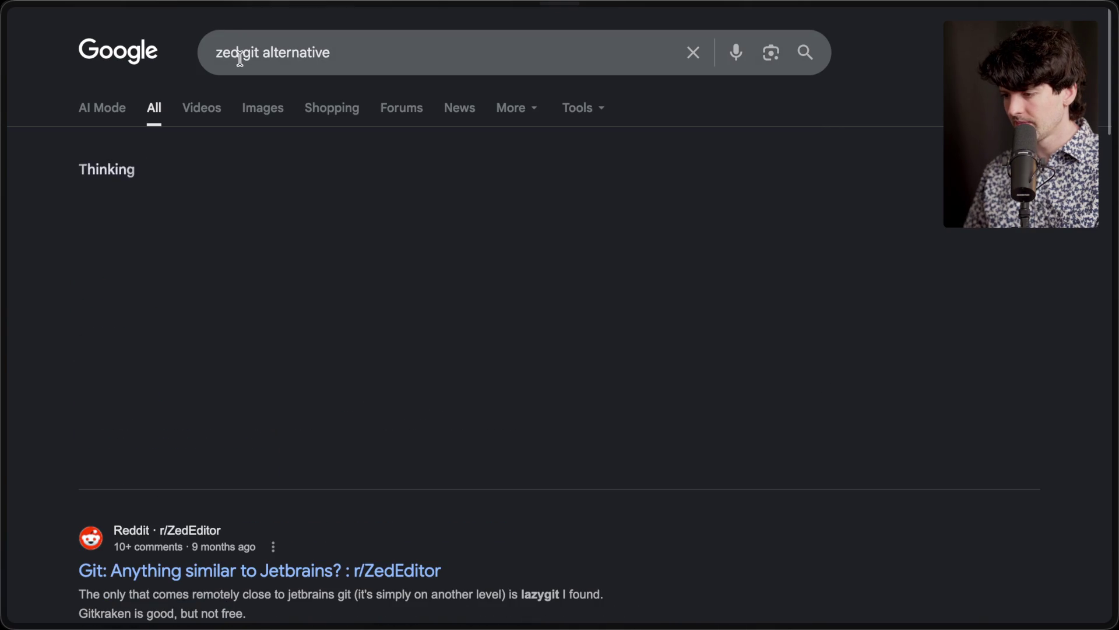
left_click(238, 52)
type("b")
type("uilding")
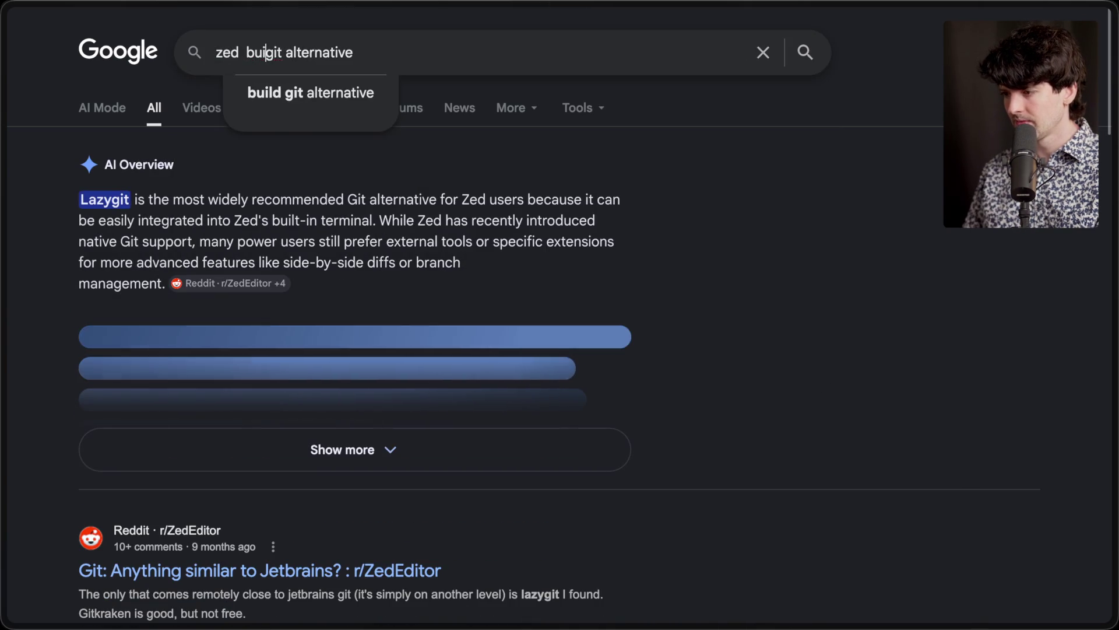
key("Return")
scroll(211, 286, "down", 10)
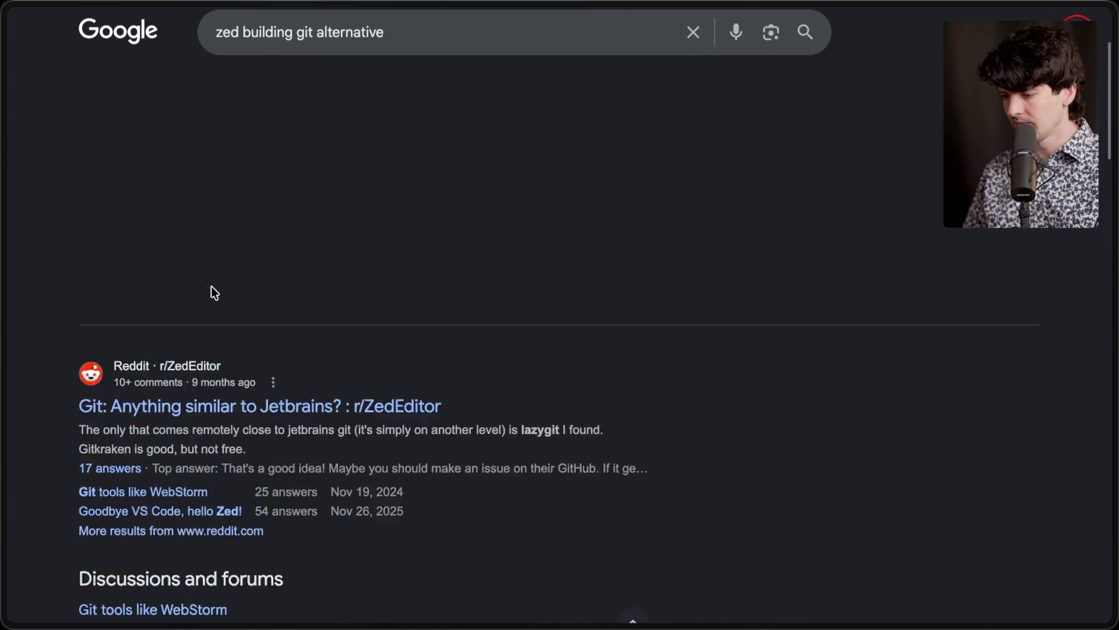
scroll(211, 286, "down", 15)
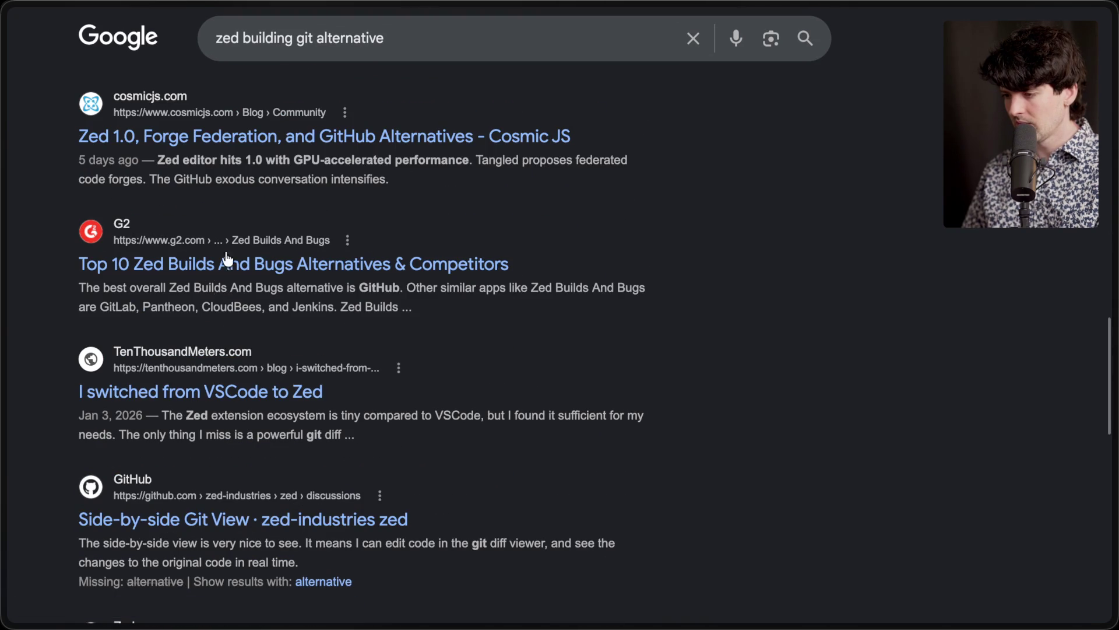
Step: Open the Cosmic JS Zed 1.0 article, then the Zed homepage at zed.dev
left_click(261, 136)
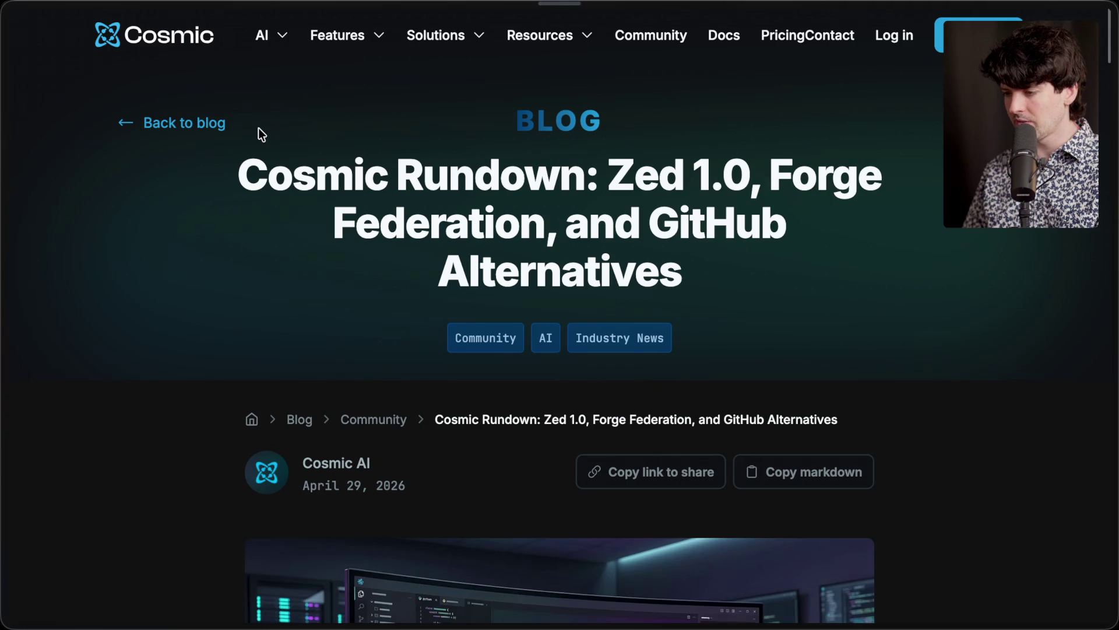
scroll(146, 42, "left", 5)
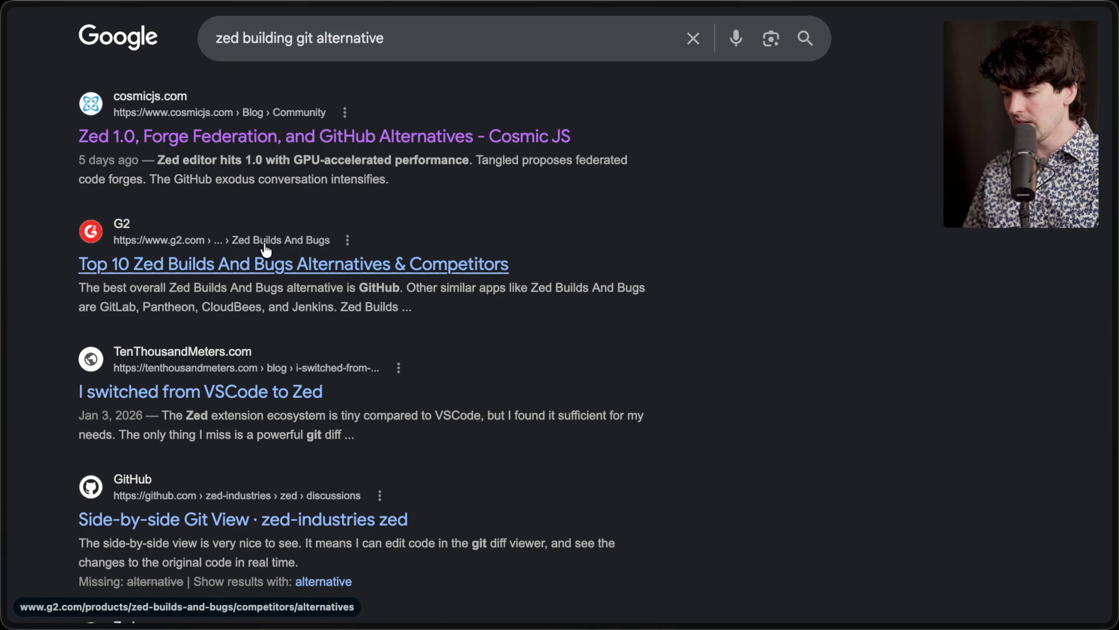
scroll(264, 242, "down", 6)
left_click(236, 303)
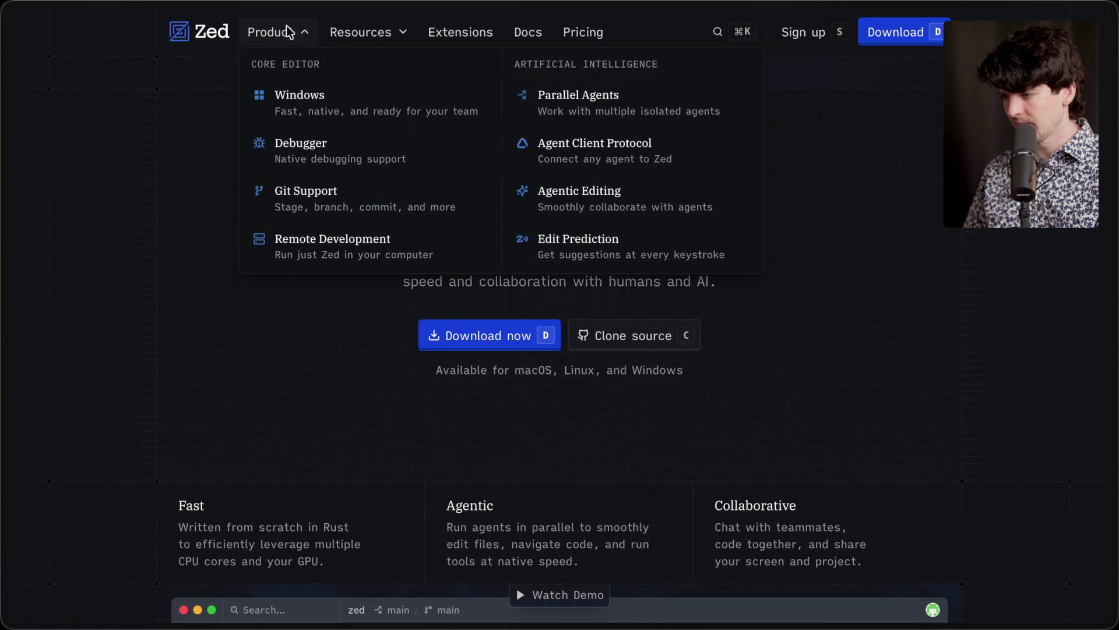
Step: Open the Zed blog and expand the linked CRDT article to a full page
mouse_move(368, 31)
left_click(557, 103)
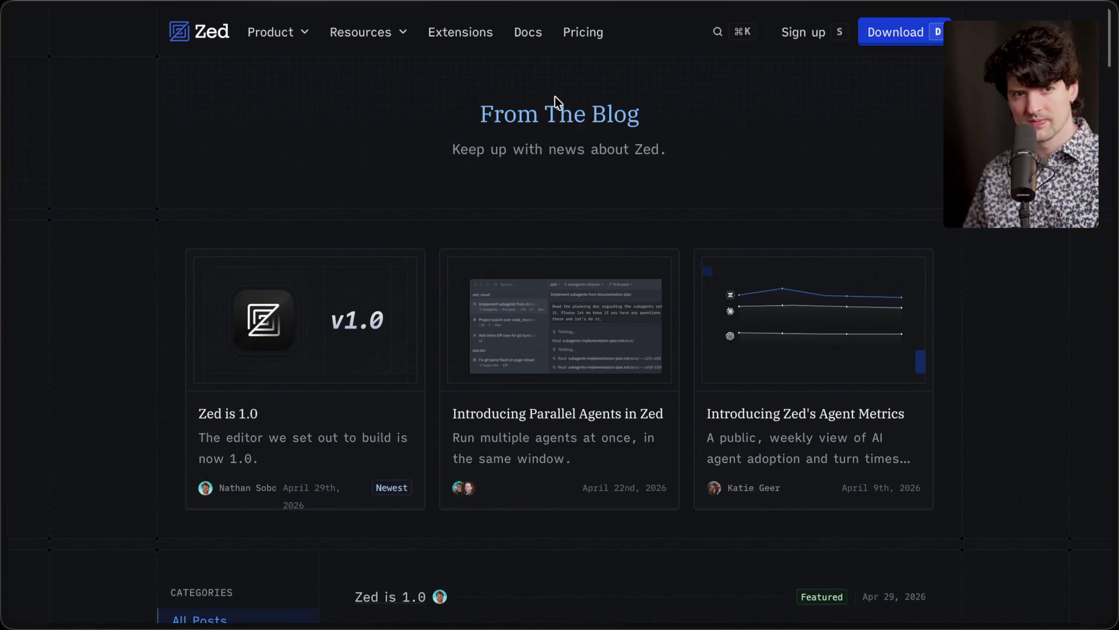
mouse_move(1114, 265)
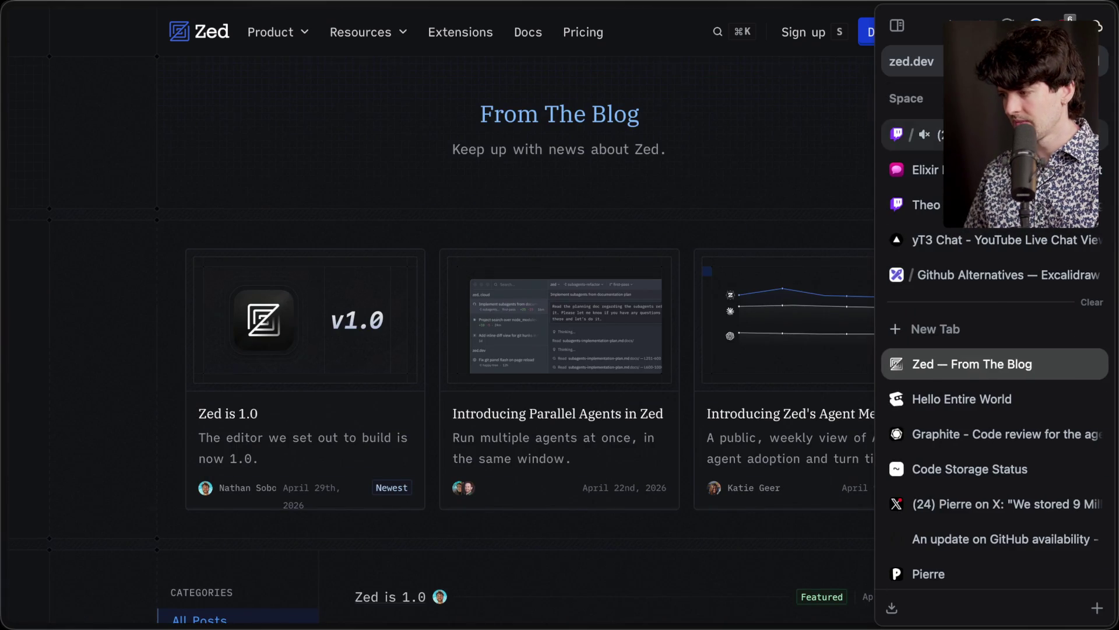
left_click(901, 135)
left_click(164, 543)
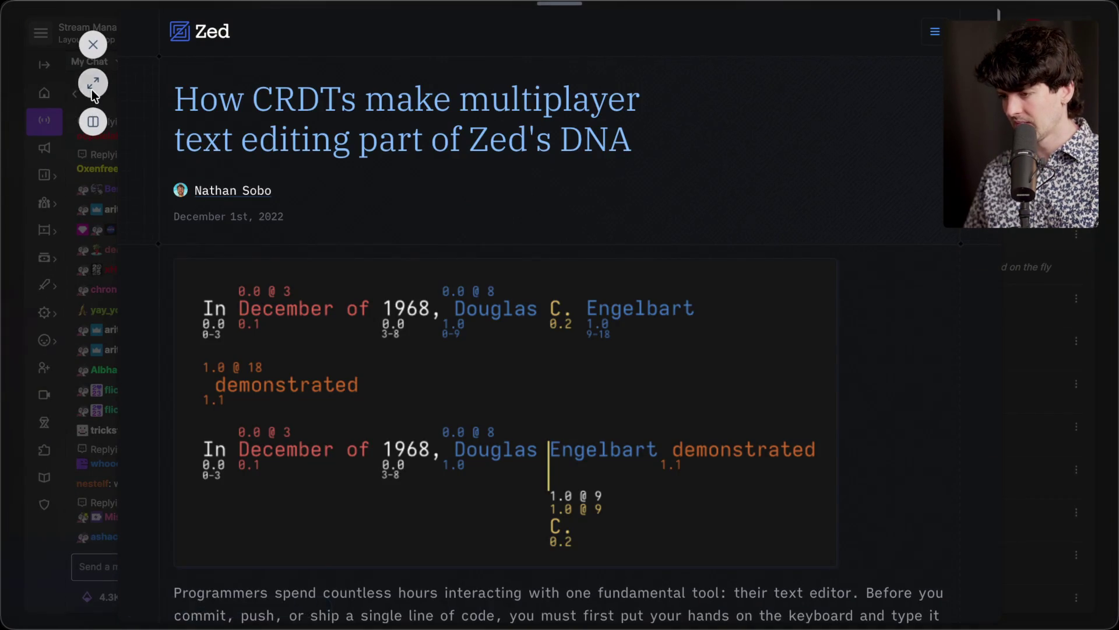
left_click(93, 85)
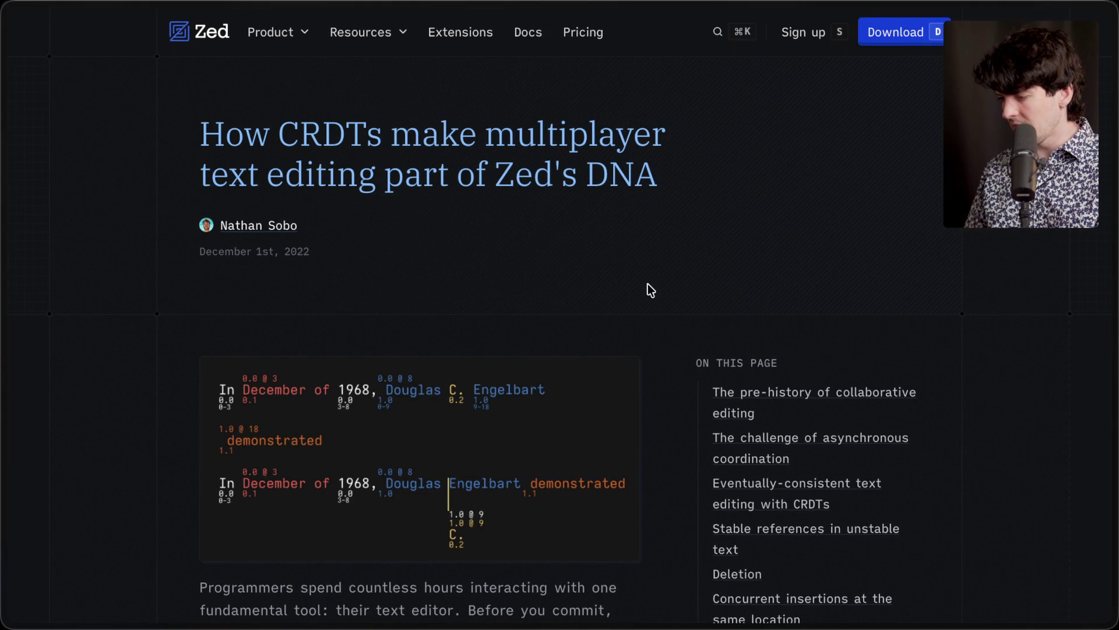
Step: Browse the Zed blog's full list of posts
scroll(648, 290, "down", 10)
scroll(648, 290, "up", 10)
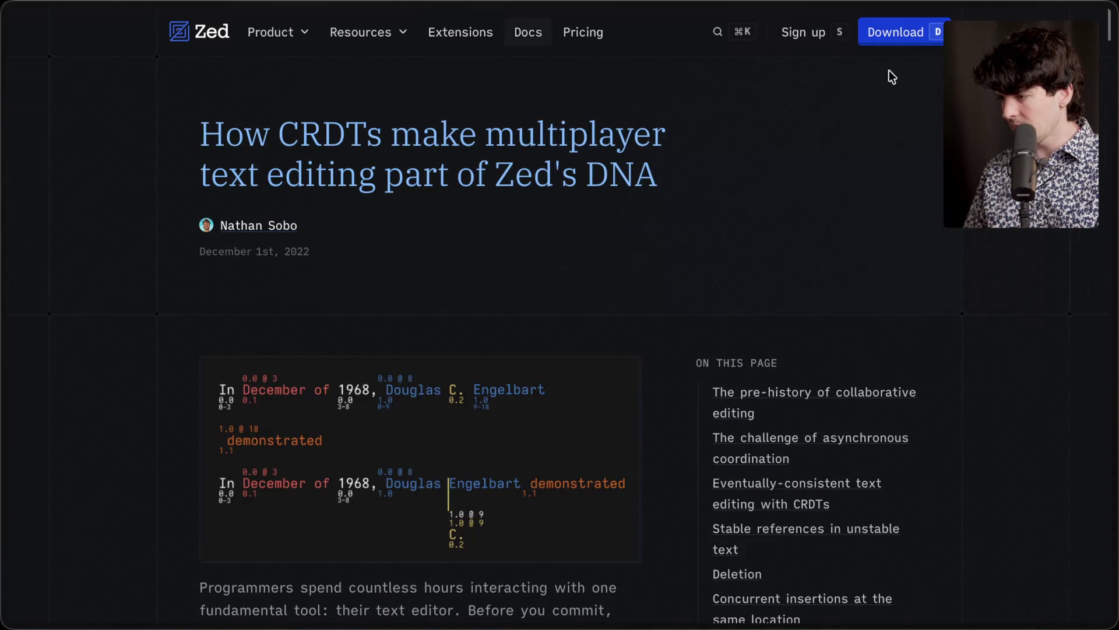
left_click(983, 396)
scroll(474, 457, "down", 8)
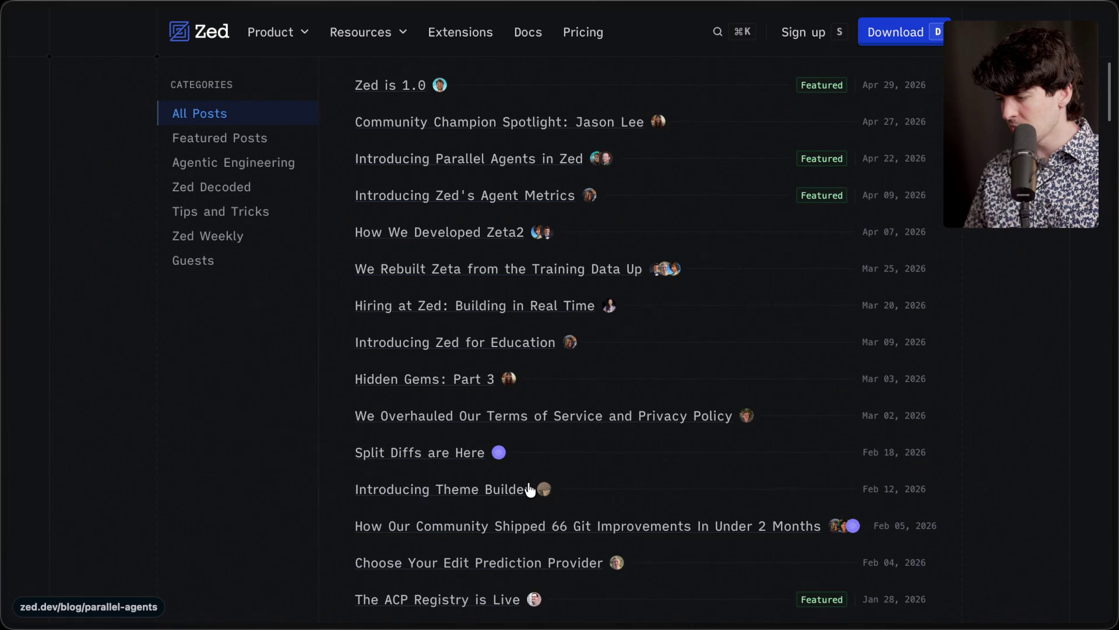
scroll(529, 489, "down", 1)
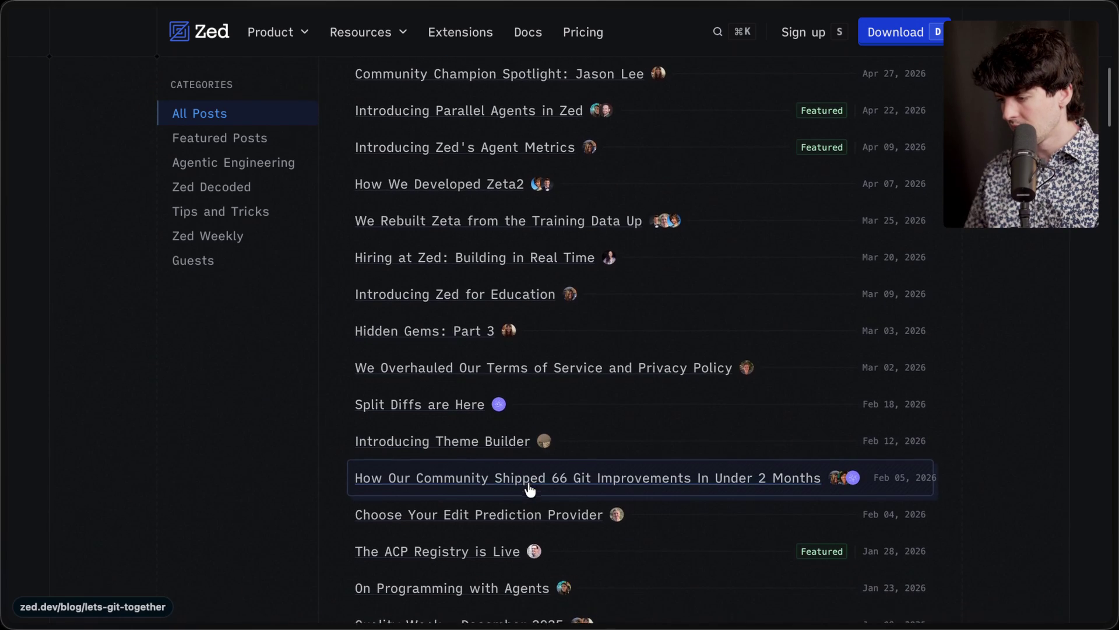
scroll(529, 489, "down", 4)
scroll(530, 490, "down", 10)
Step: Search the blog post list for 'git', stepping through each match
key("super+f")
type("git")
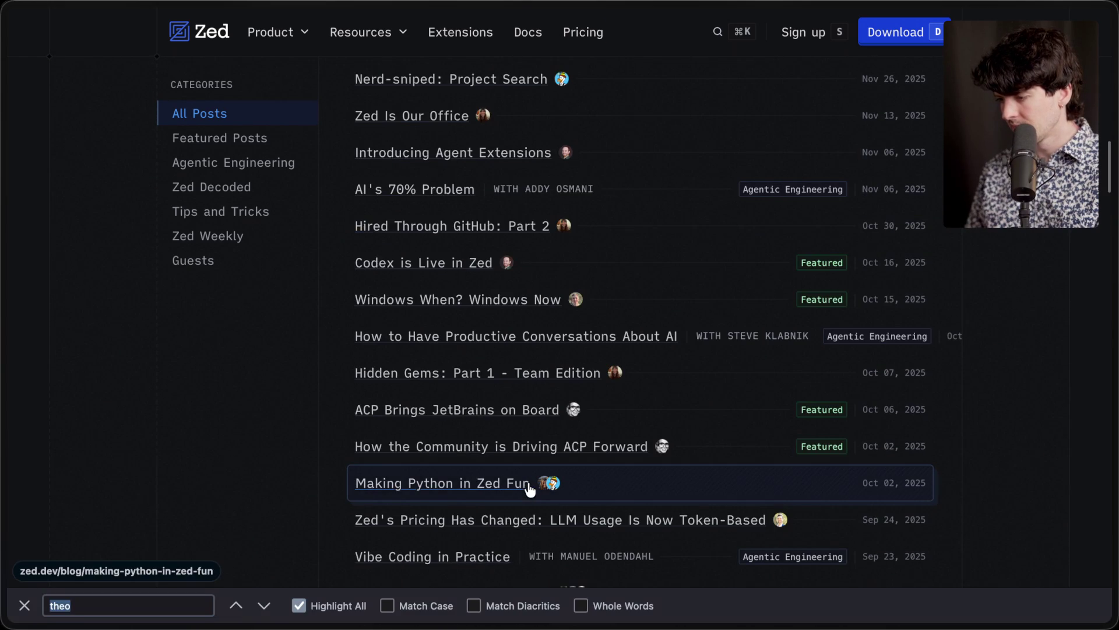
key("Return")
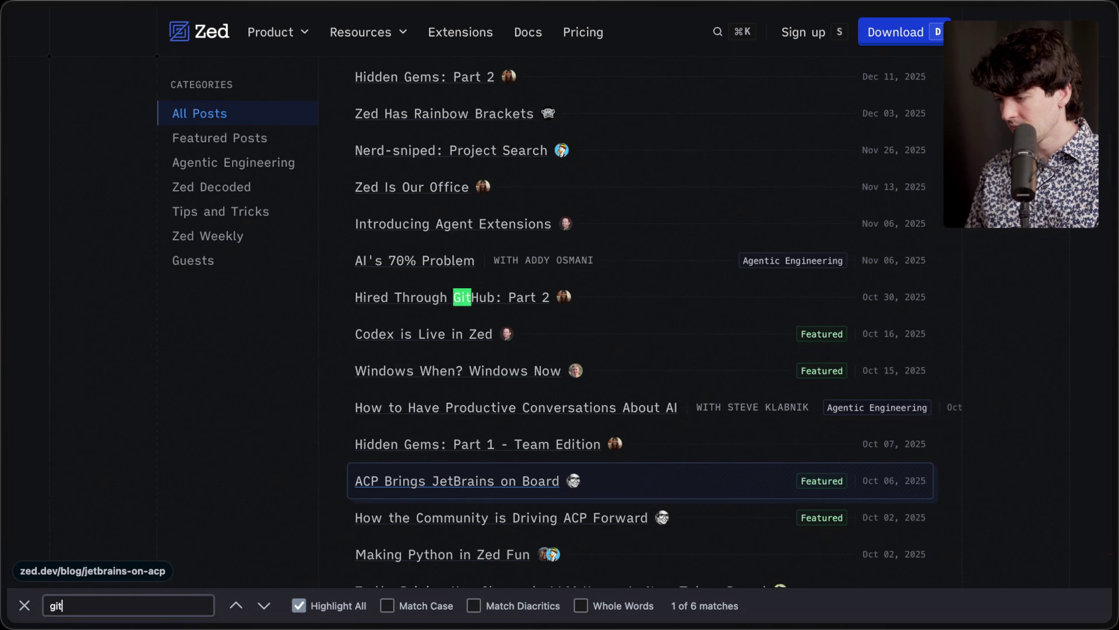
key("Return")
key("Return")
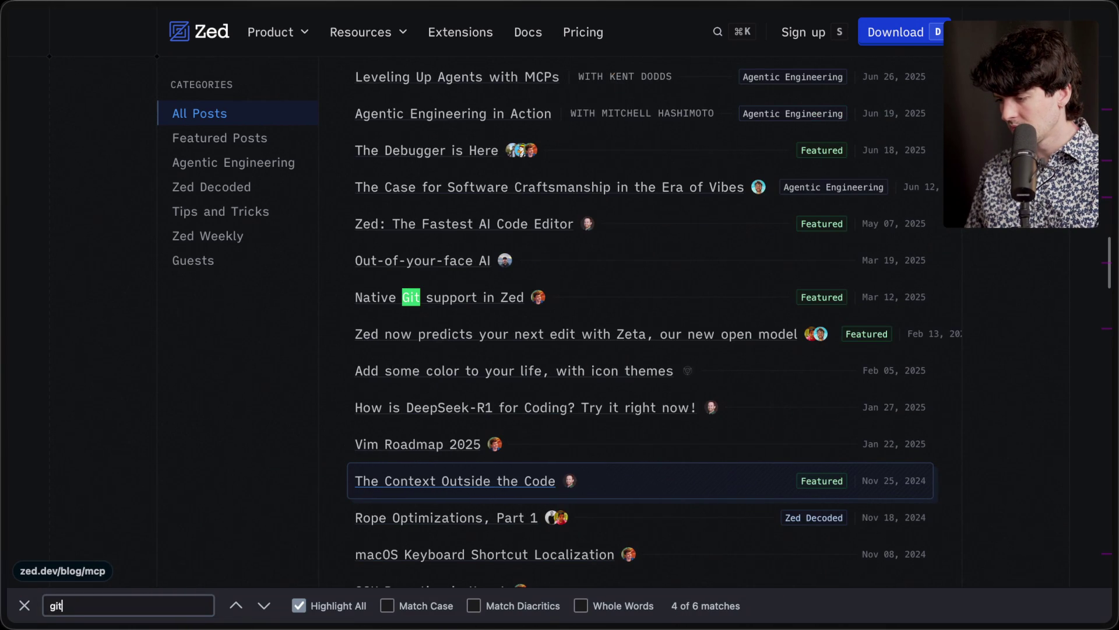
key("Return")
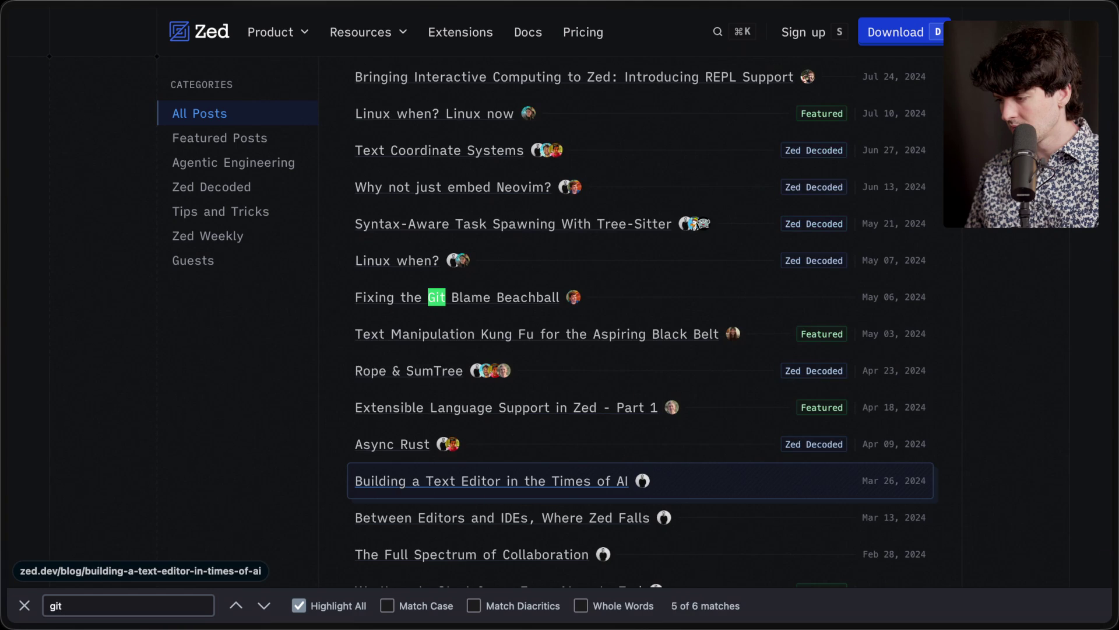
key("Return")
key("Return")
key("Escape")
scroll(537, 294, "up", 9)
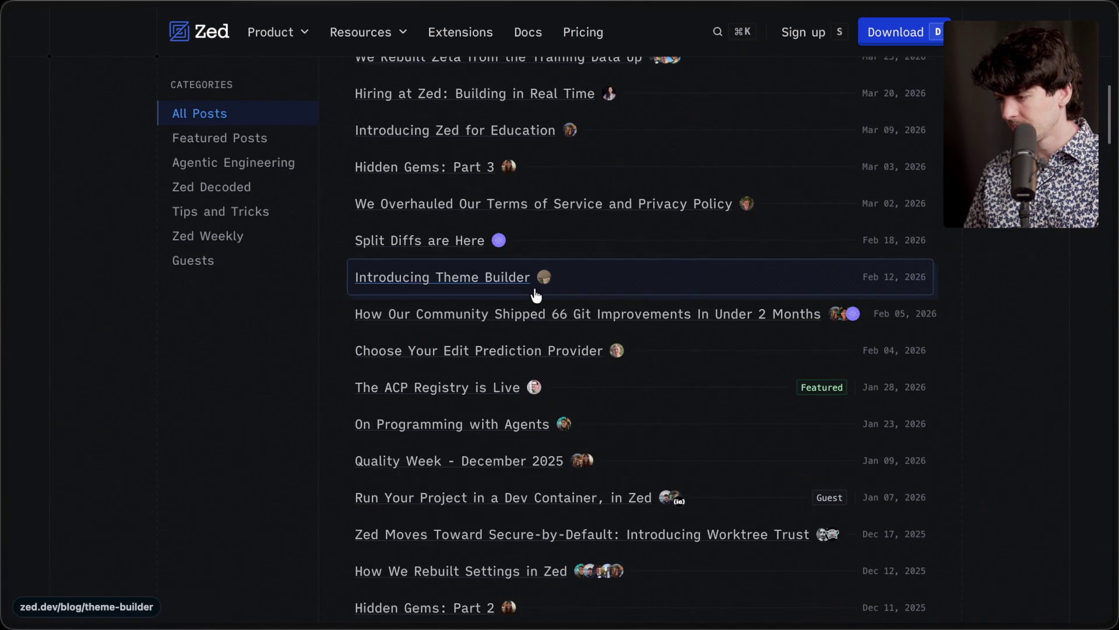
scroll(537, 294, "up", 2)
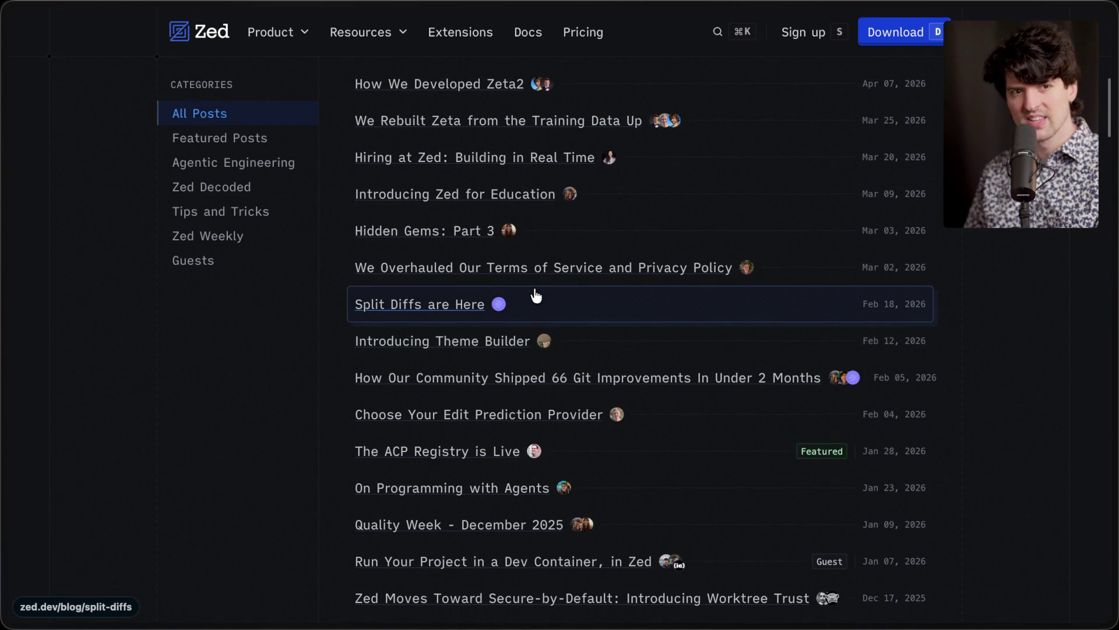
scroll(535, 294, "up", 2)
scroll(534, 295, "up", 3)
Step: Open the Sequoia Backs Zed blog link from the stream chat
mouse_move(1114, 245)
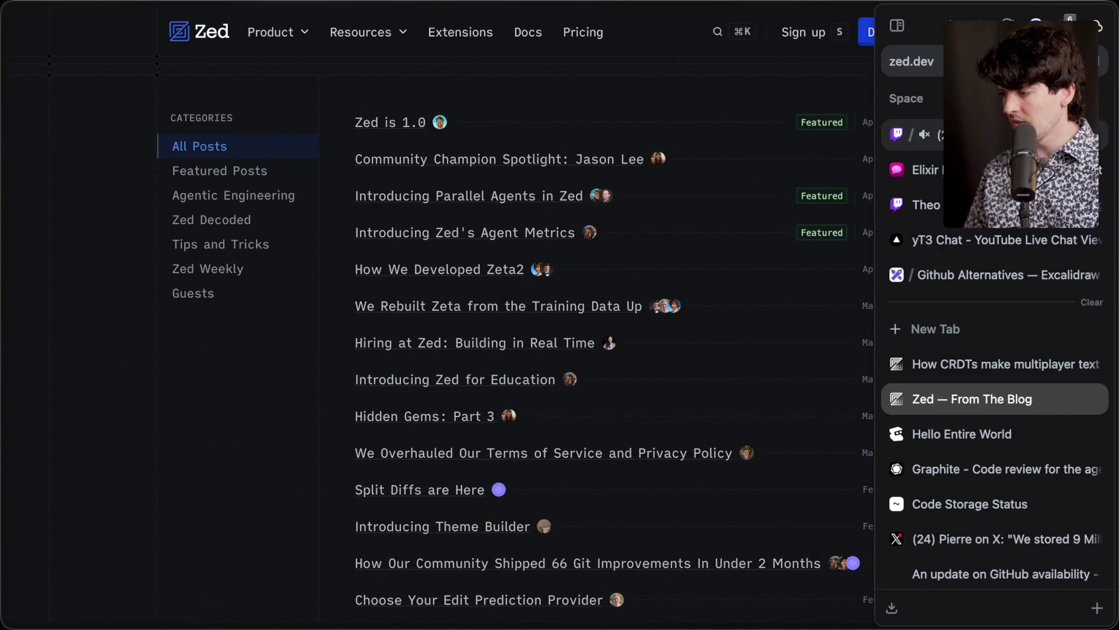
left_click(990, 170)
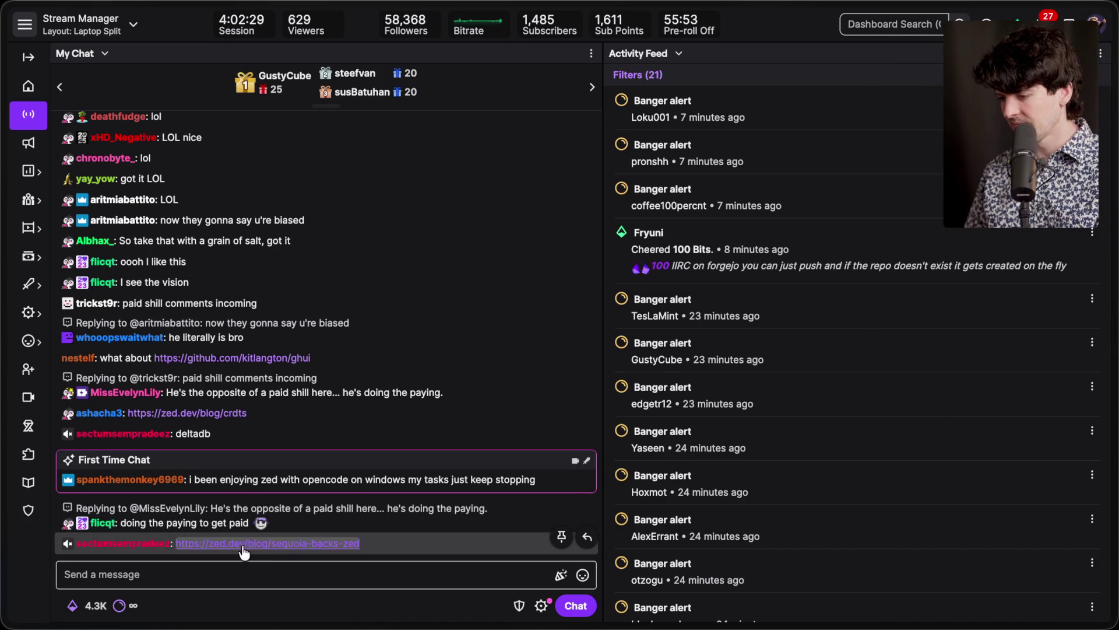
left_click(244, 551)
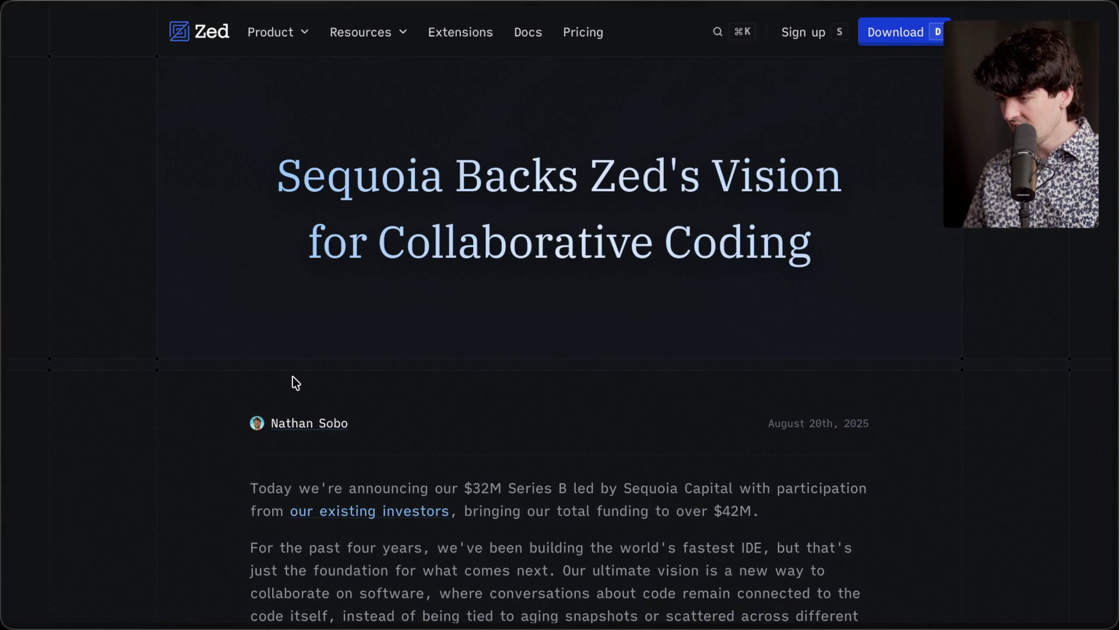
scroll(278, 450, "down", 15)
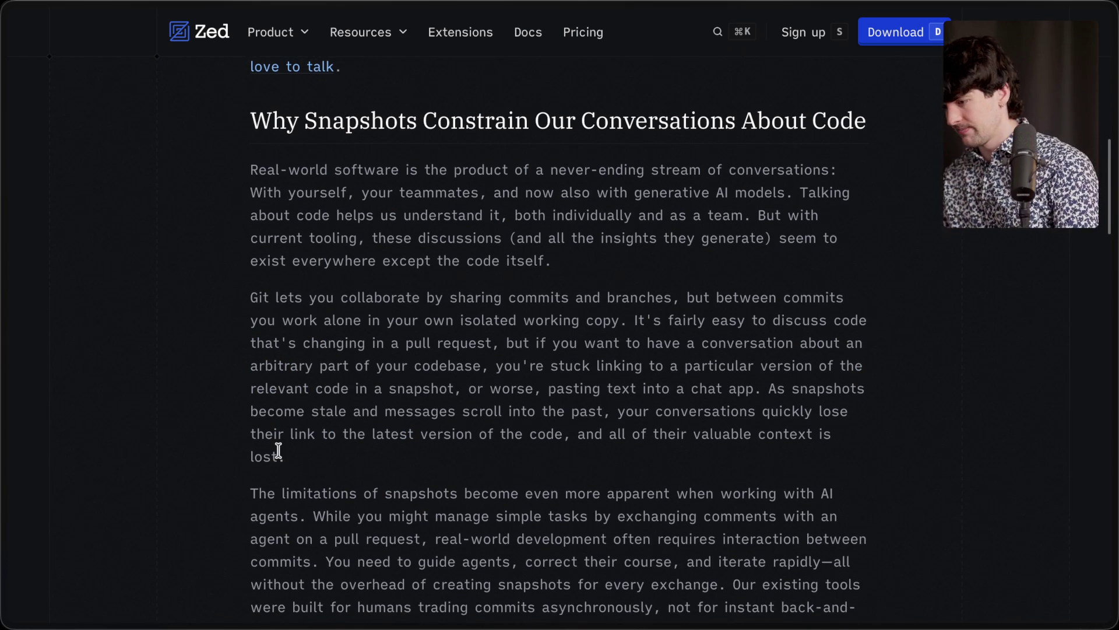
scroll(279, 449, "down", 6)
scroll(278, 449, "down", 7)
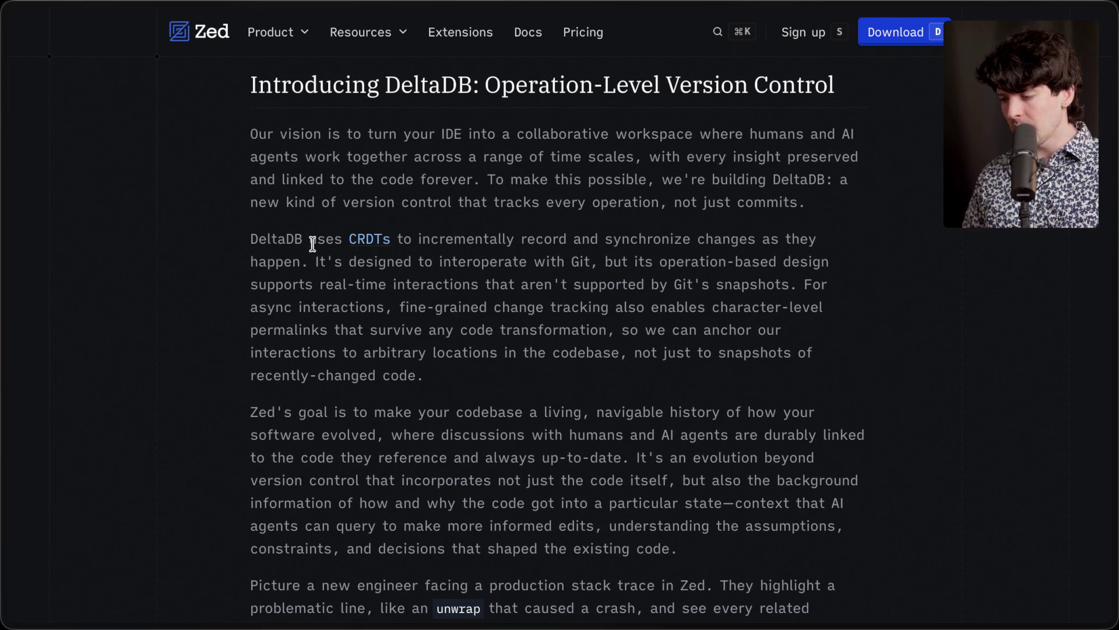
mouse_move(418, 238)
left_mouse_down()
mouse_move(830, 238)
mouse_move(767, 372)
left_mouse_up()
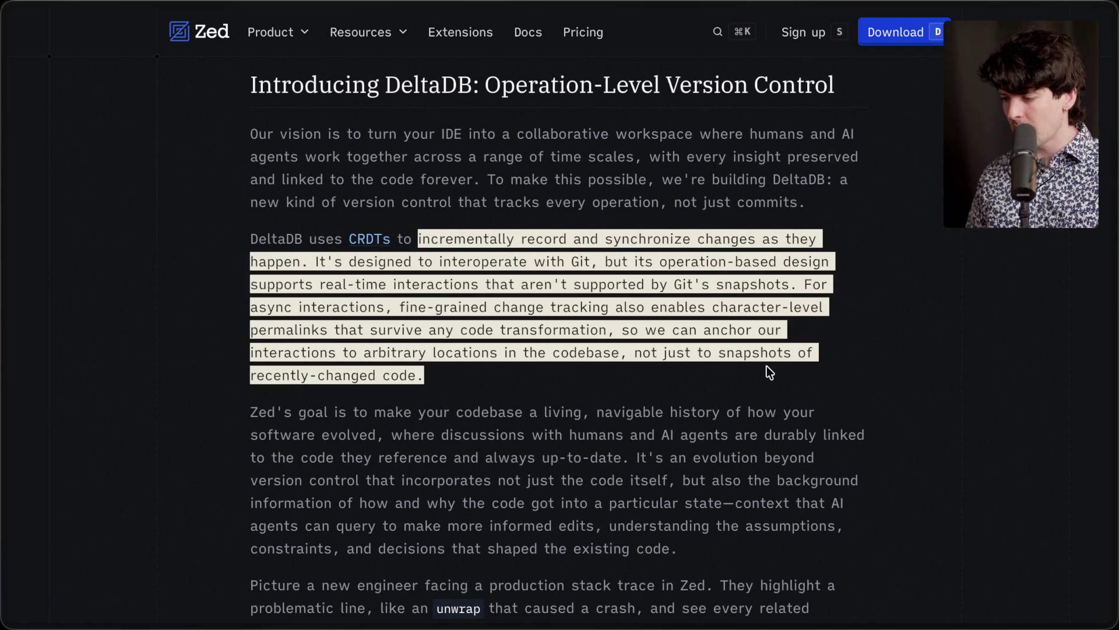
left_click(767, 367)
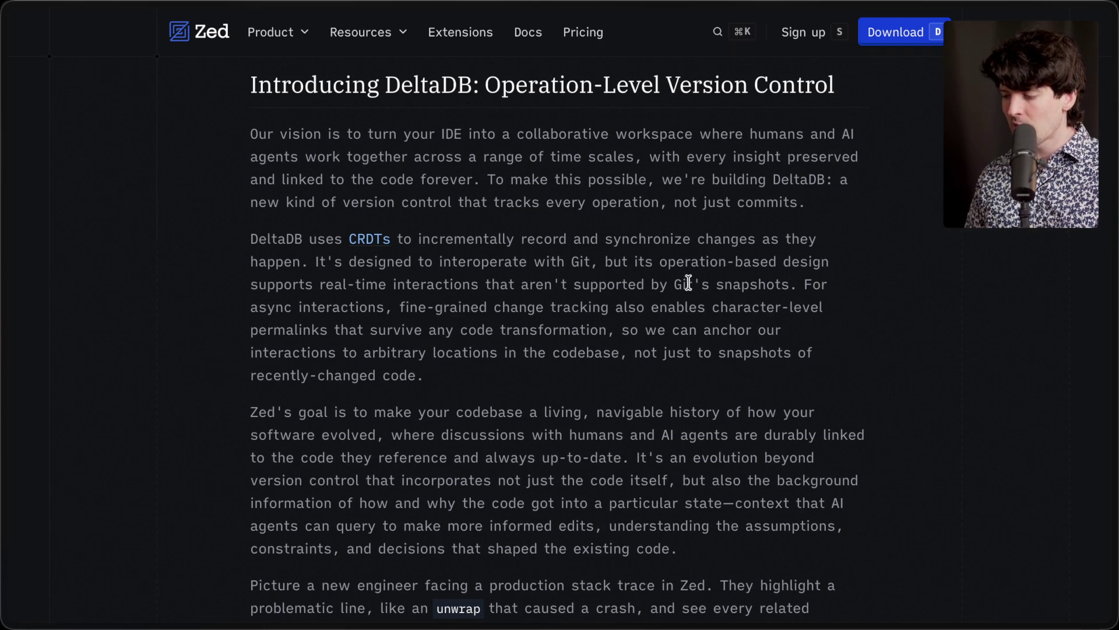
left_click_drag(456, 364, 233, 220)
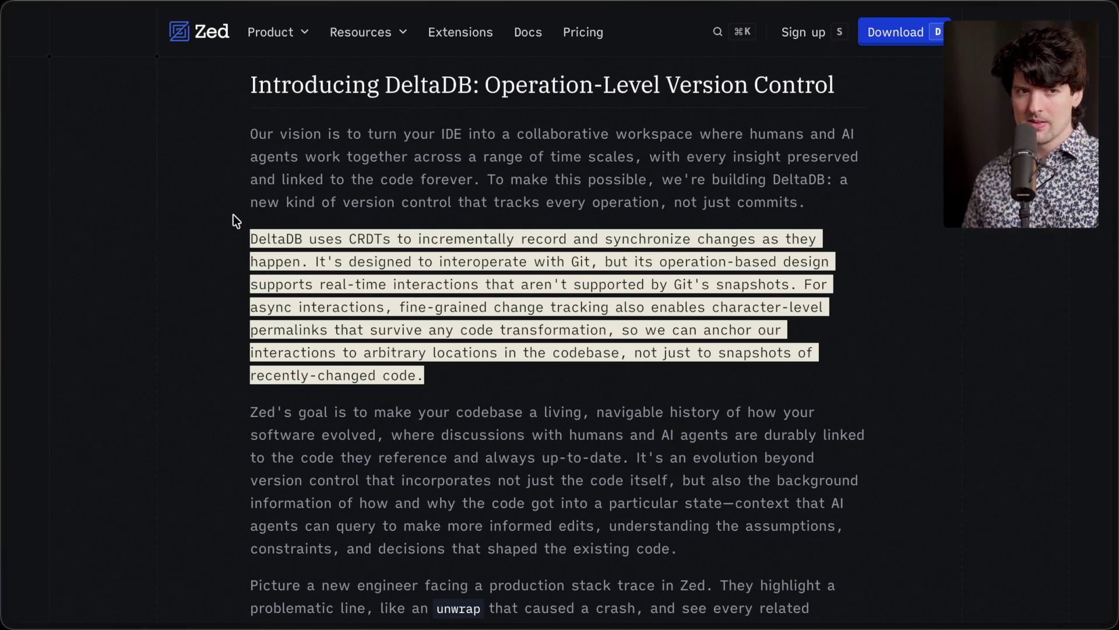
left_click(233, 216)
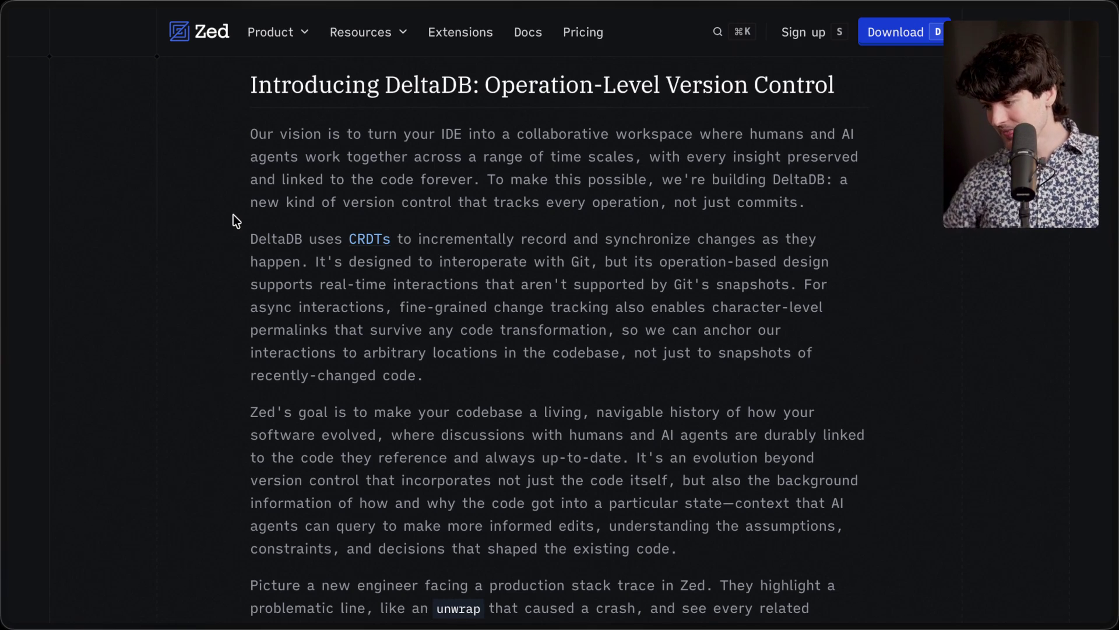
scroll(498, 332, "down", 1)
scroll(498, 332, "down", 1)
Step: Type the extra-large heading 'The problem with leaving GitHub behind' on empty canvas
mouse_move(1110, 292)
left_click(982, 278)
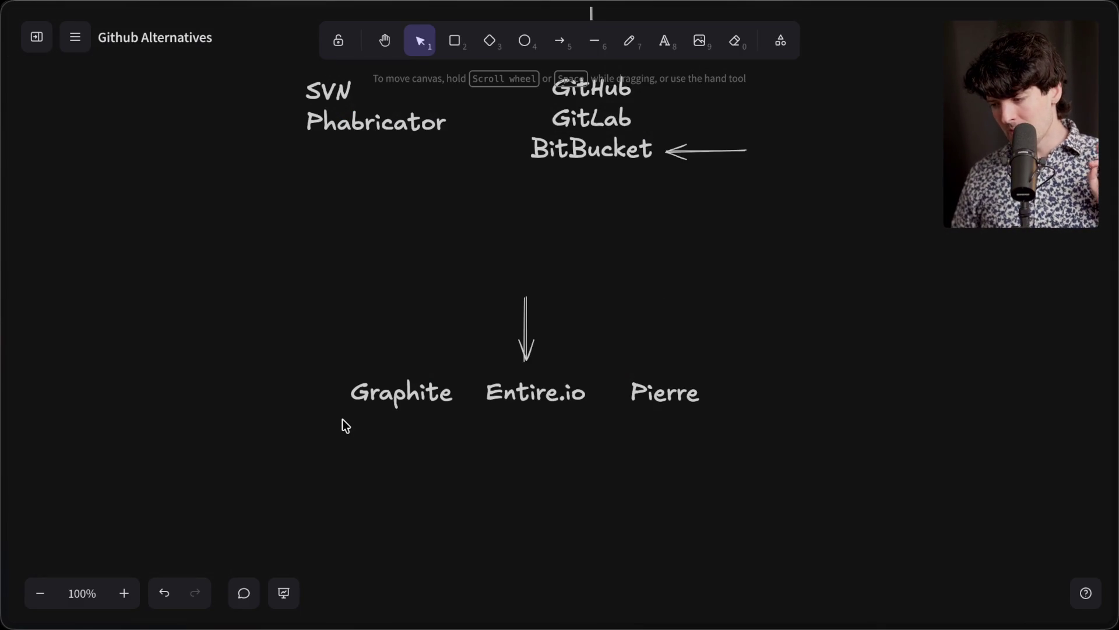
scroll(342, 419, "up", 1)
scroll(342, 419, "down", 5)
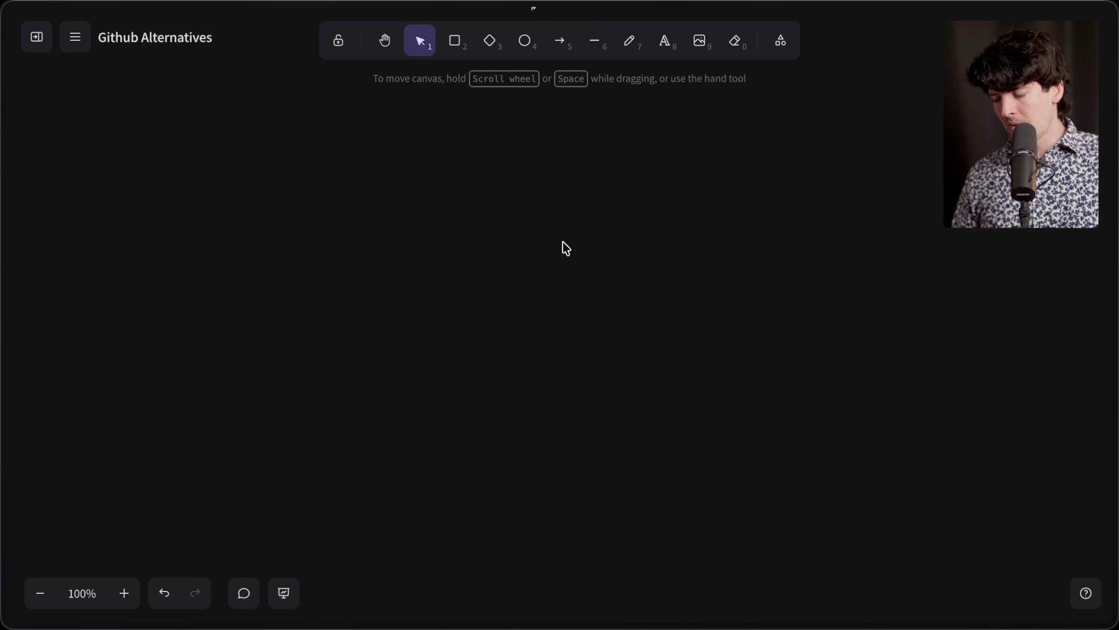
double_click(562, 242)
left_click(166, 247)
type("The proble")
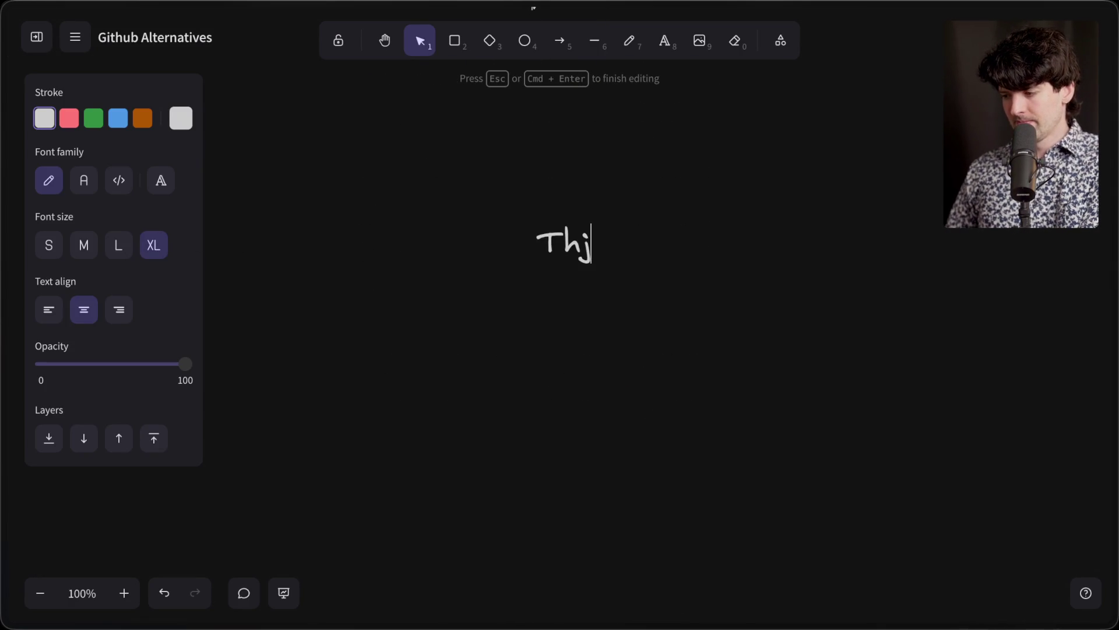
type("m with leavi")
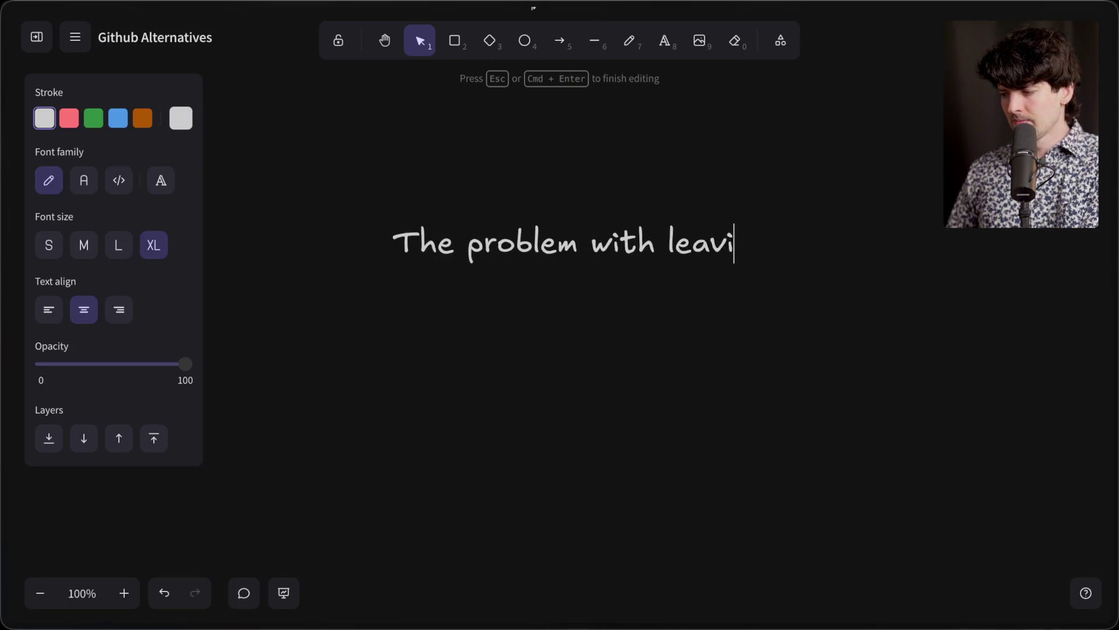
type("ng GitHub behind")
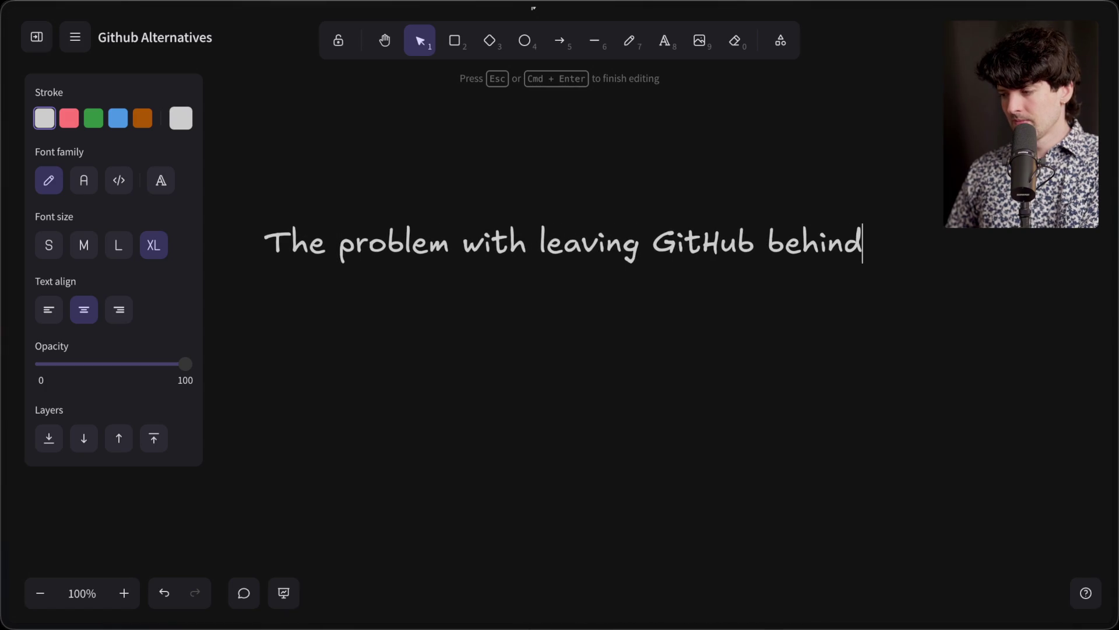
left_click(412, 392)
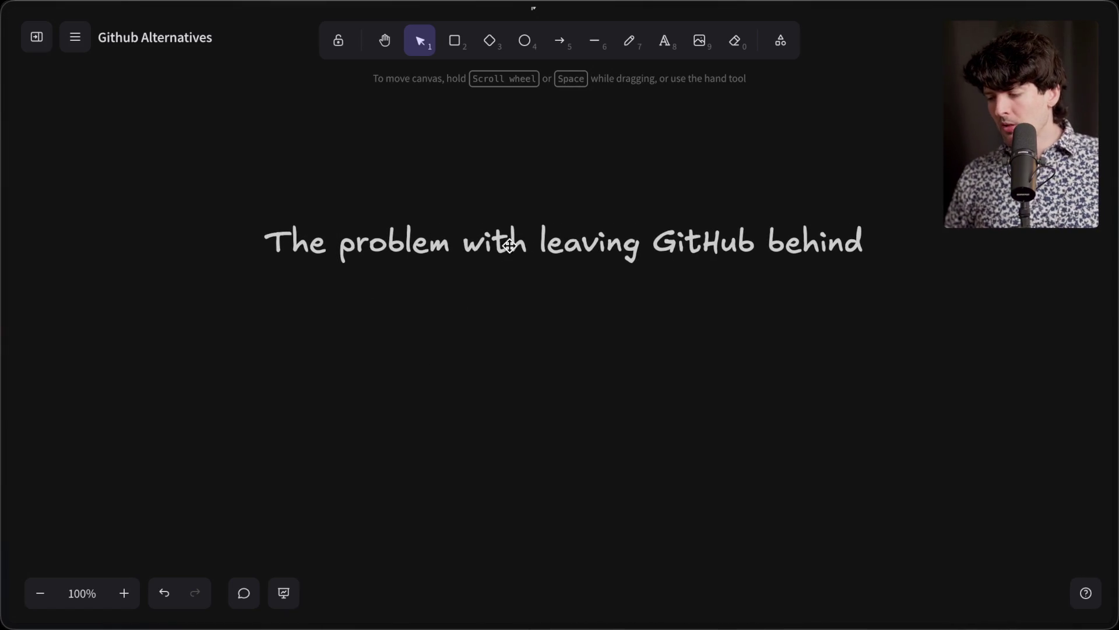
Step: Select the new heading, scroll to check its placement, then deselect it
left_click(515, 243)
scroll(551, 241, "down", 2)
scroll(551, 251, "down", 2)
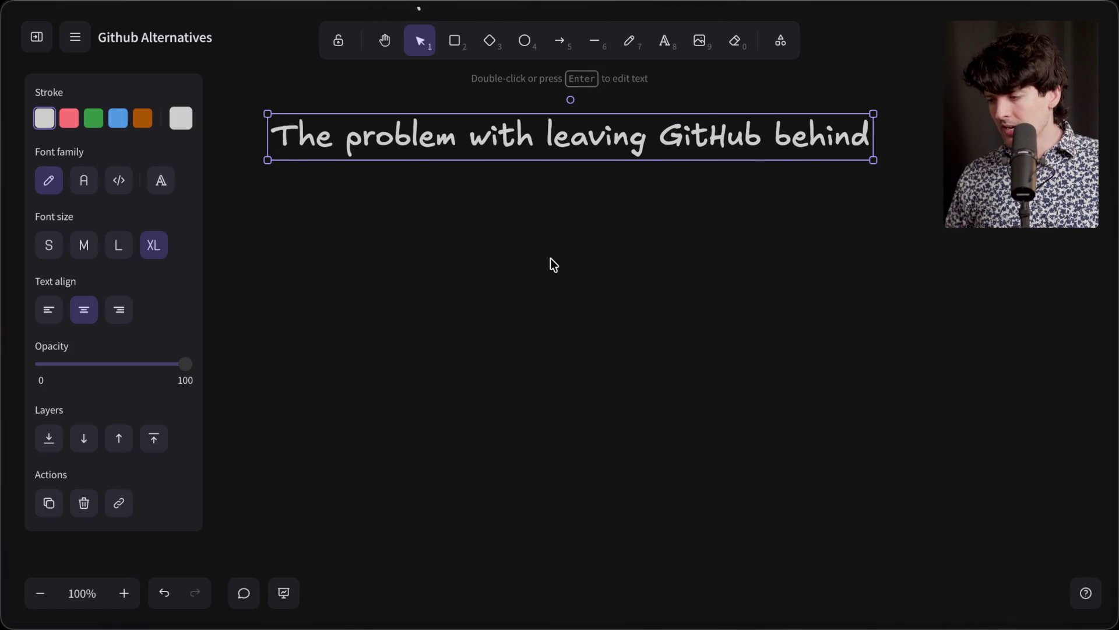
left_click(548, 272)
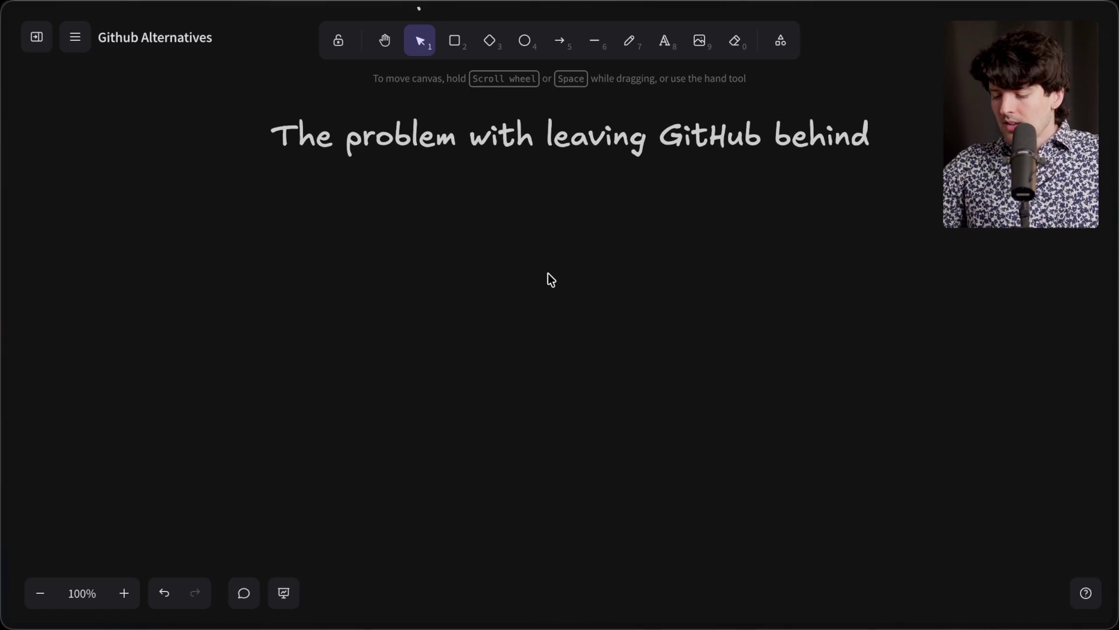
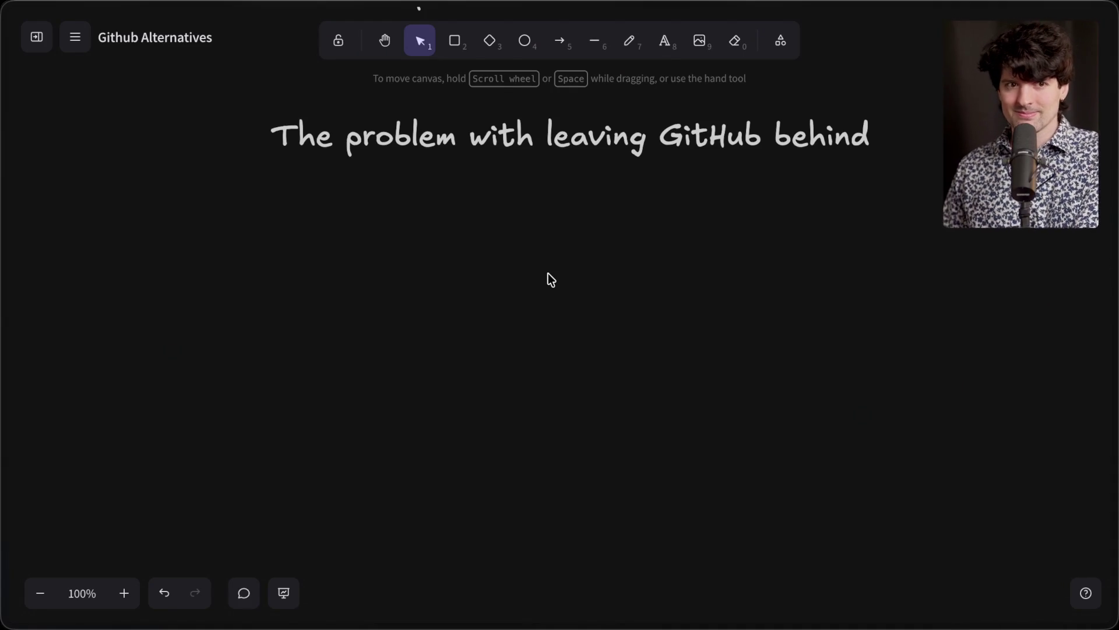
Step: Add a stream marker 'End of github alts vid' with the /marker chat command in Stream Manager
mouse_move(1114, 314)
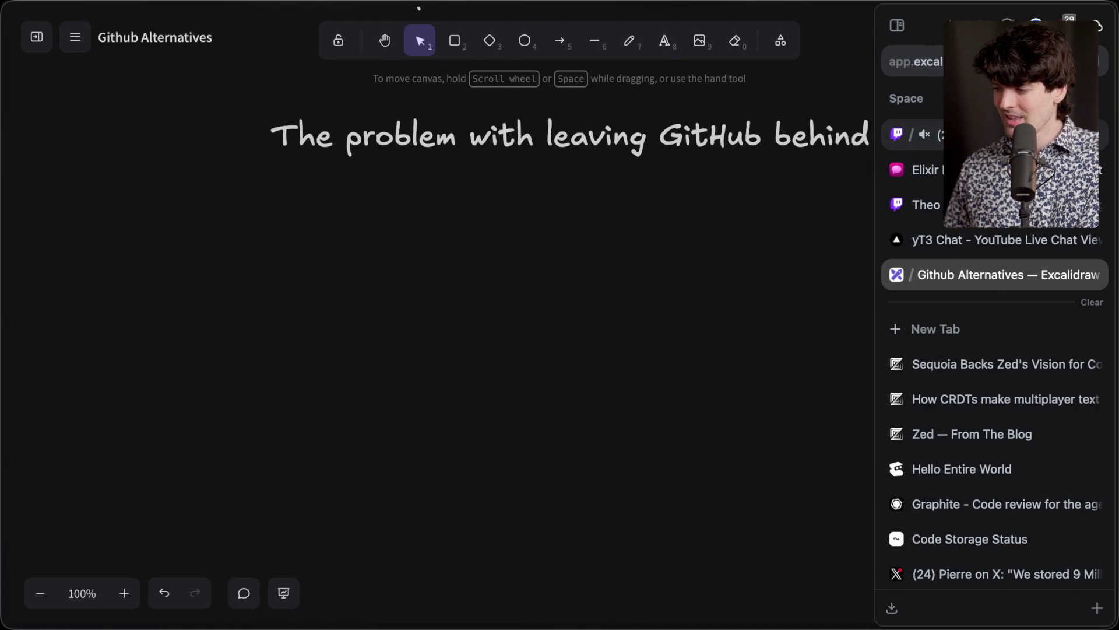
left_click(913, 134)
left_click(308, 577)
type("/marker ")
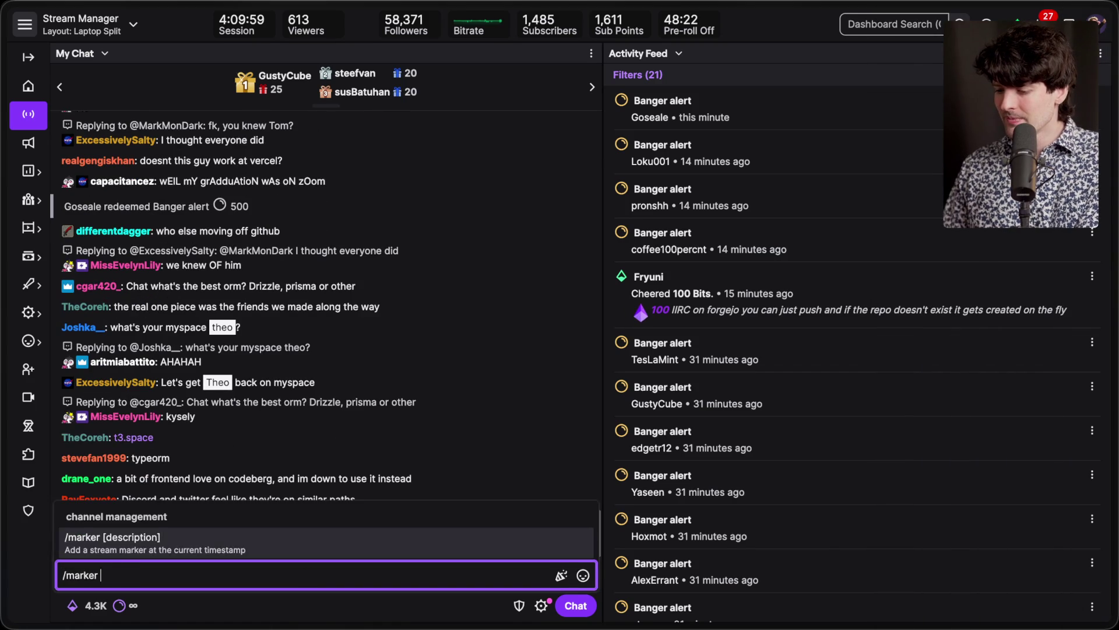
type("End of github alts vid")
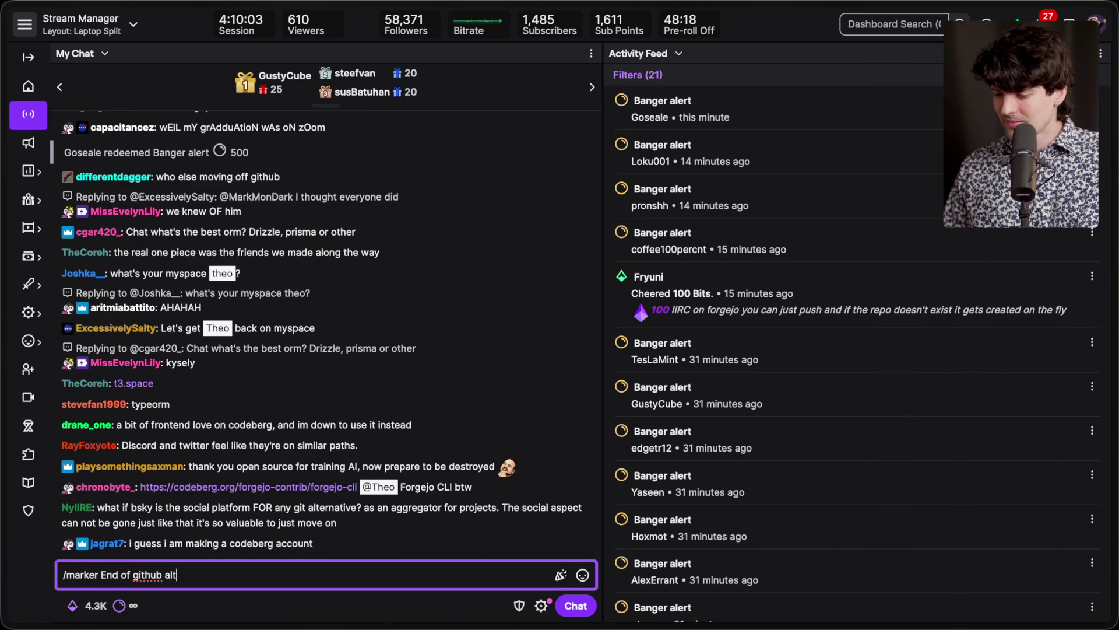
key("Return")
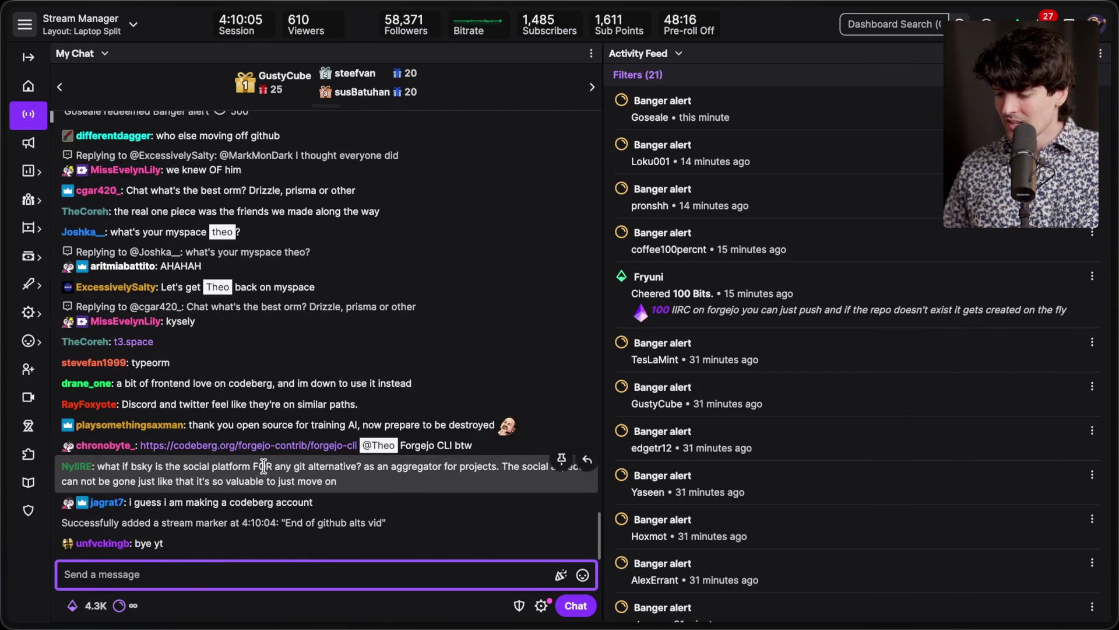
Step: Open the linked forgejo-cli repository on Codeberg and read through its README
left_click(281, 399)
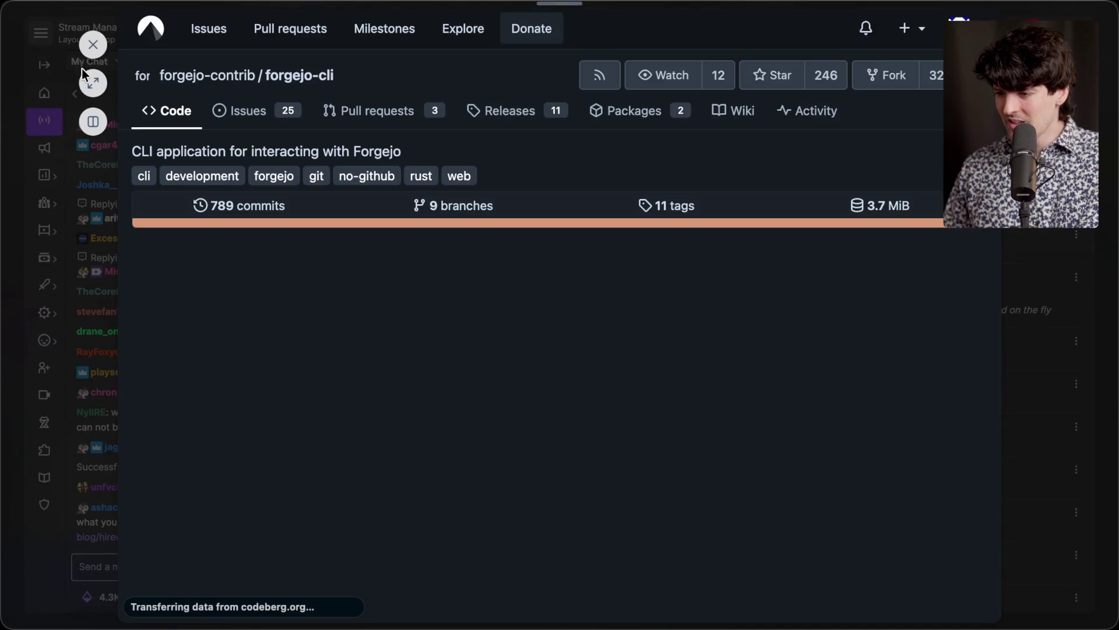
scroll(445, 264, "down", 15)
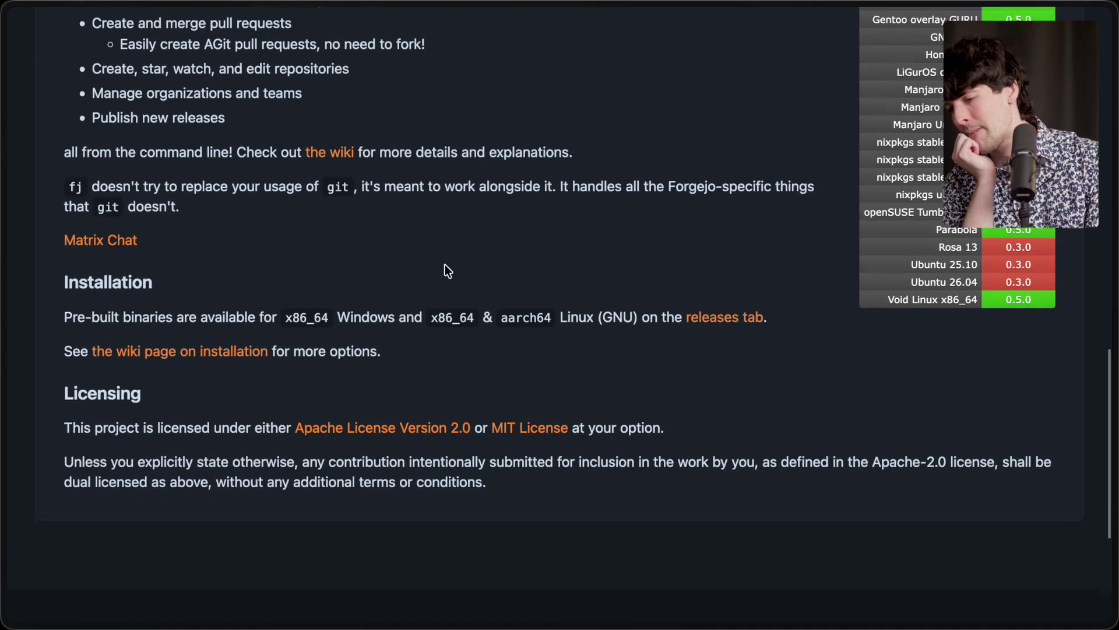
scroll(446, 264, "up", 6)
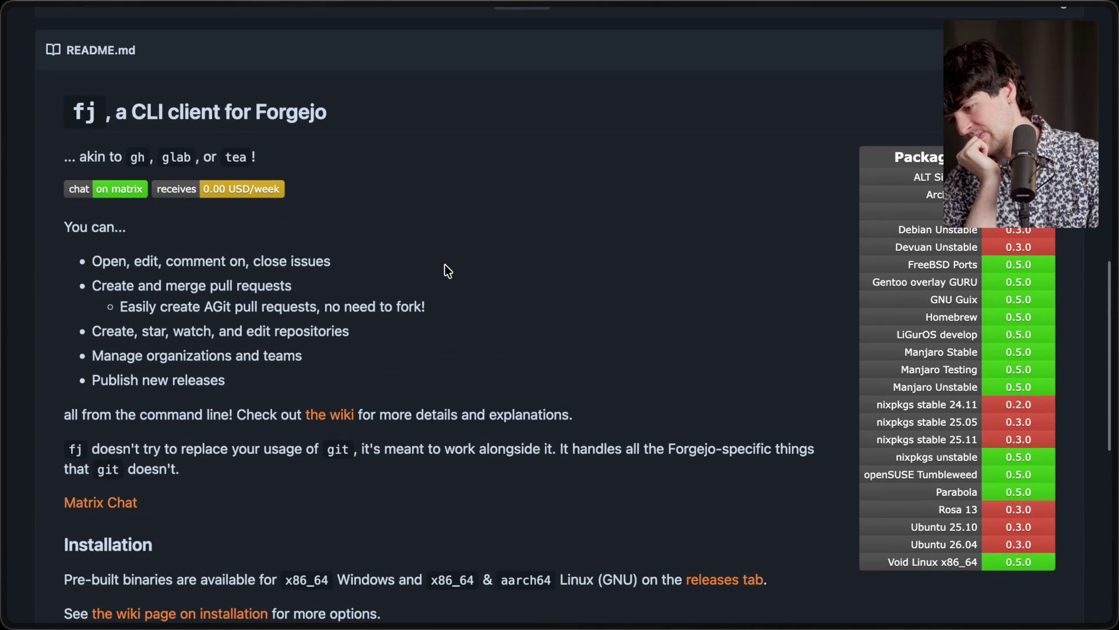
scroll(446, 264, "down", 3)
scroll(445, 264, "down", 10)
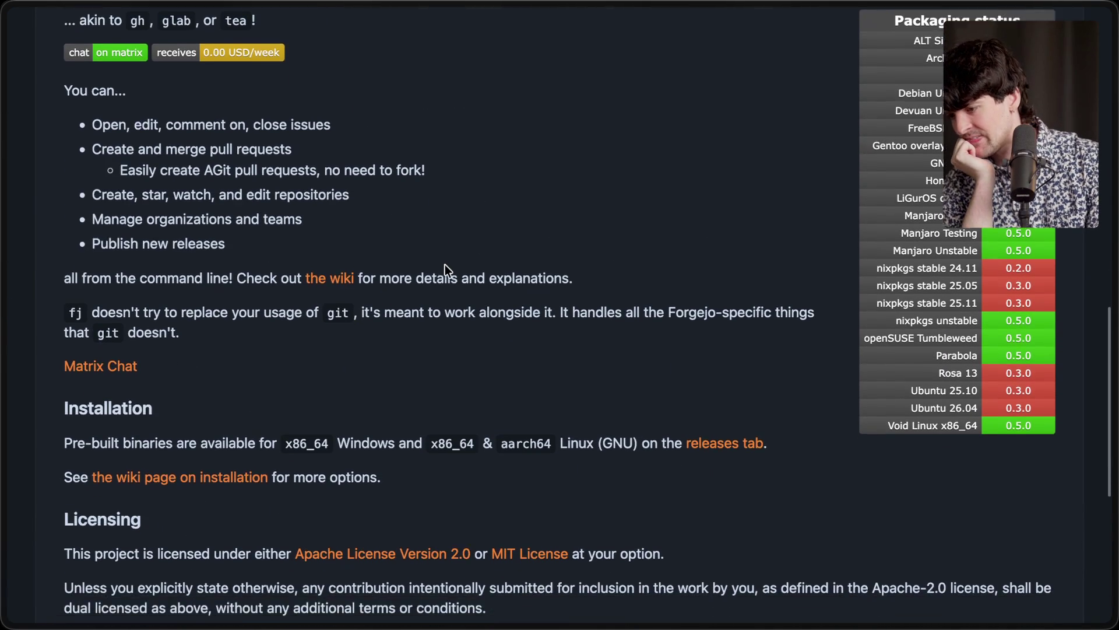
scroll(446, 264, "up", 20)
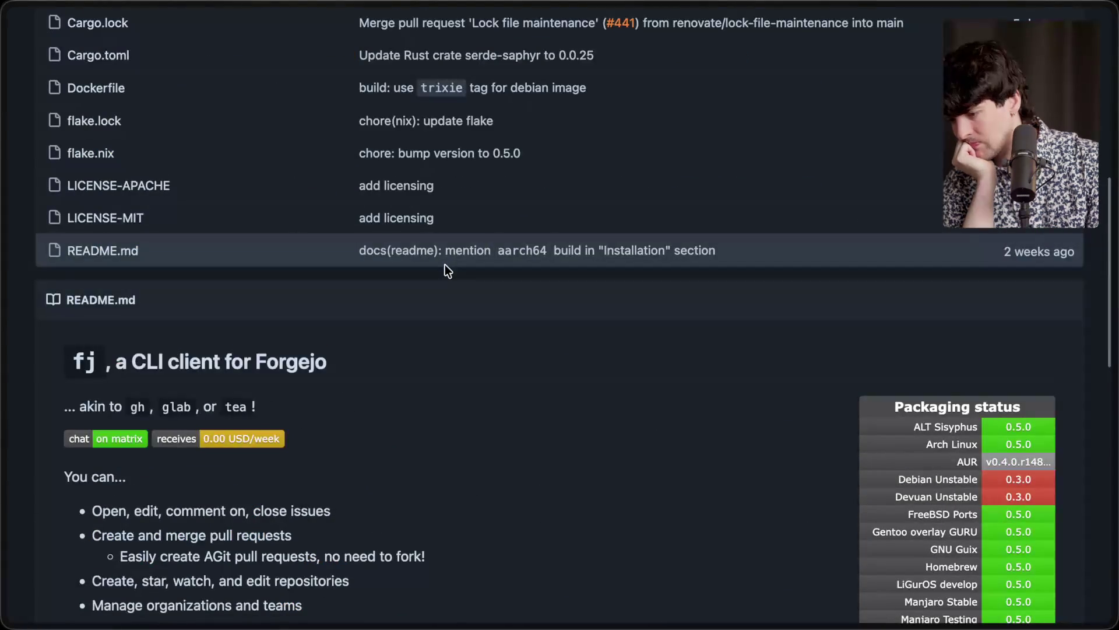
scroll(445, 265, "down", 5)
scroll(446, 264, "down", 4)
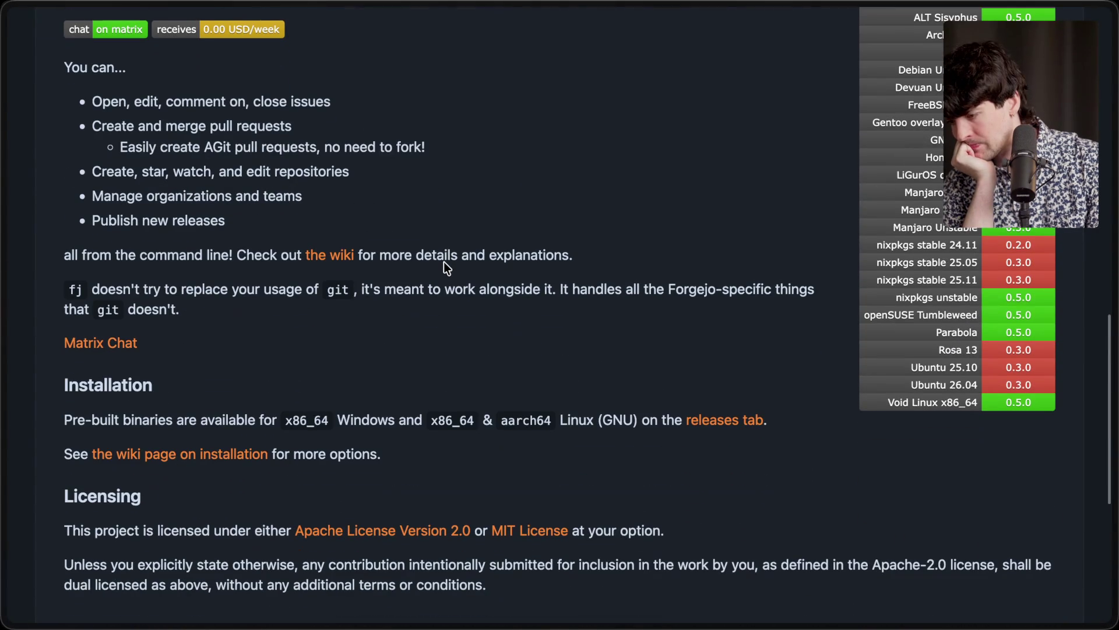
Step: Browse the forgejo-cli wiki, then return to the README's Installation section
left_click(330, 256)
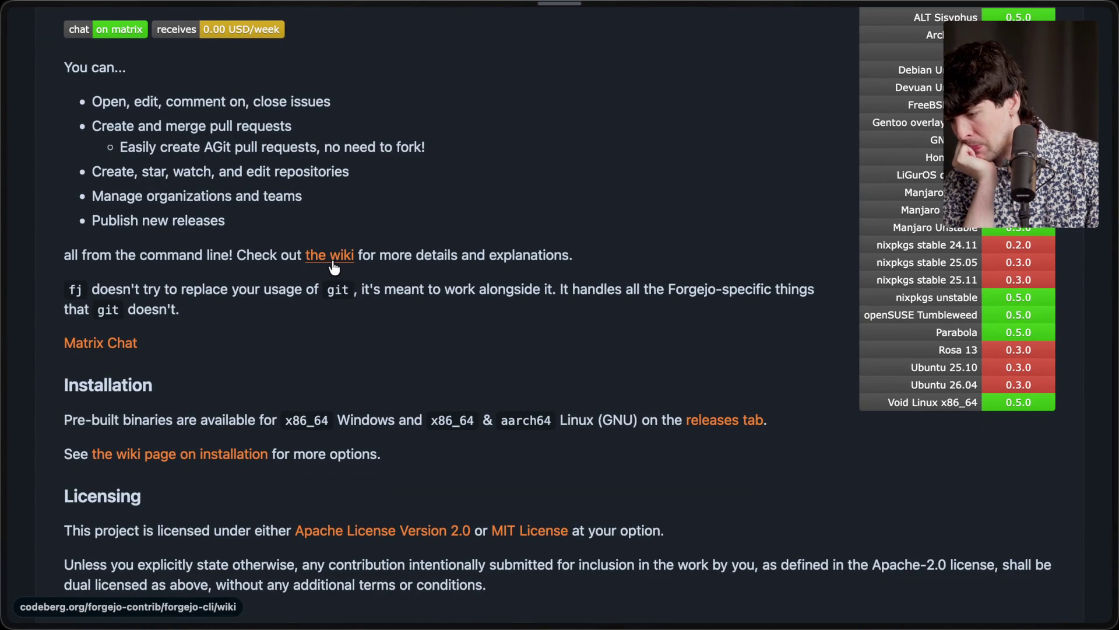
scroll(405, 320, "down", 6)
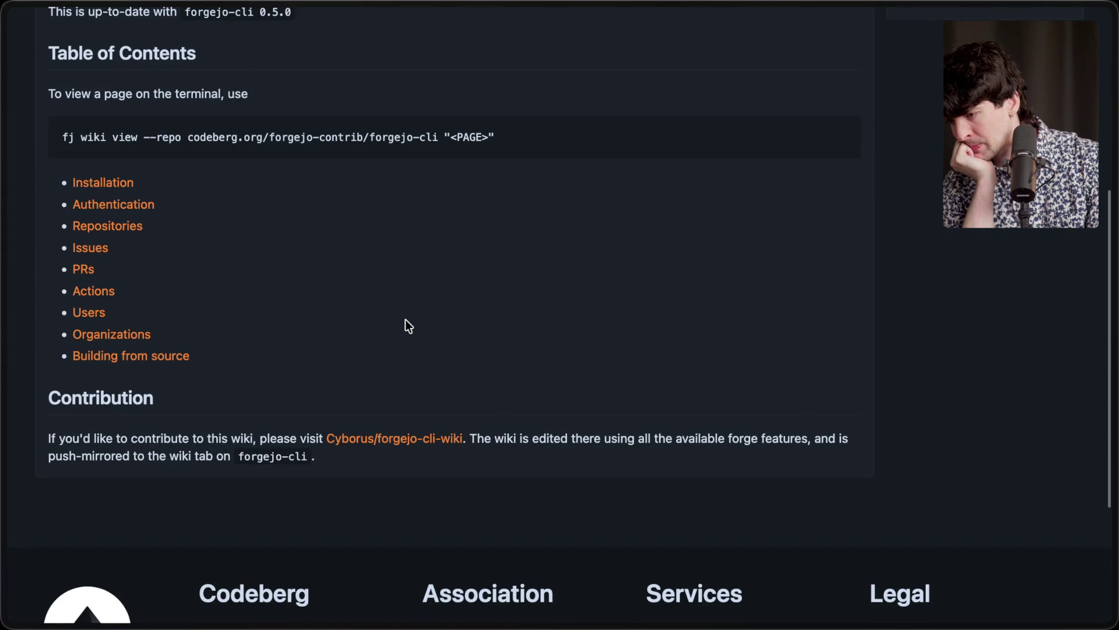
scroll(405, 320, "up", 5)
scroll(404, 319, "left", 5)
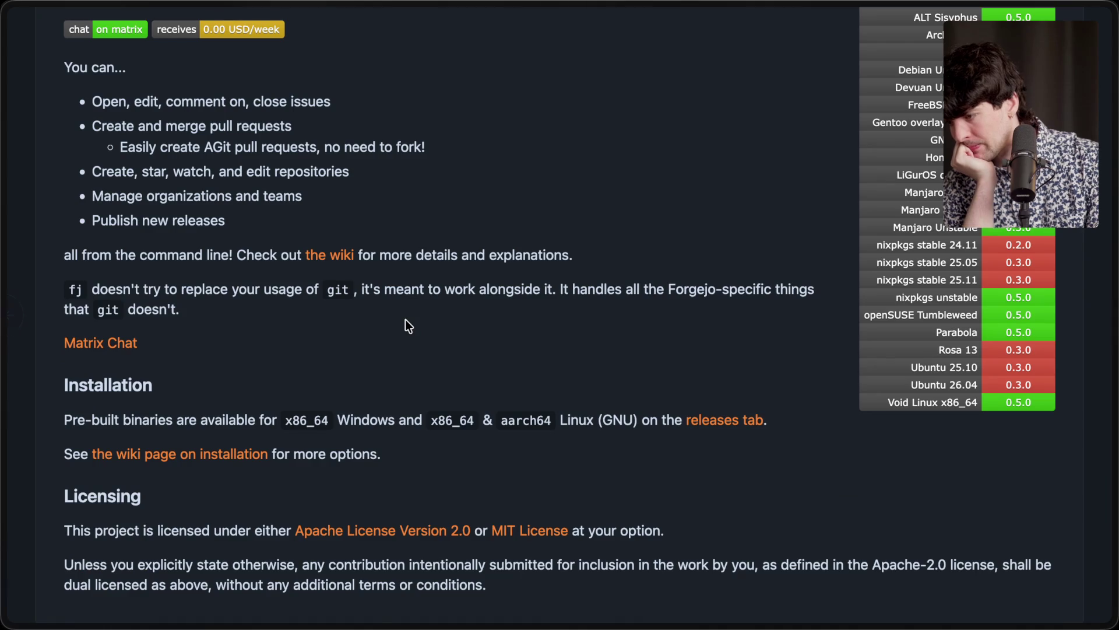
scroll(404, 319, "up", 15)
scroll(407, 320, "down", 1)
scroll(406, 326, "down", 20)
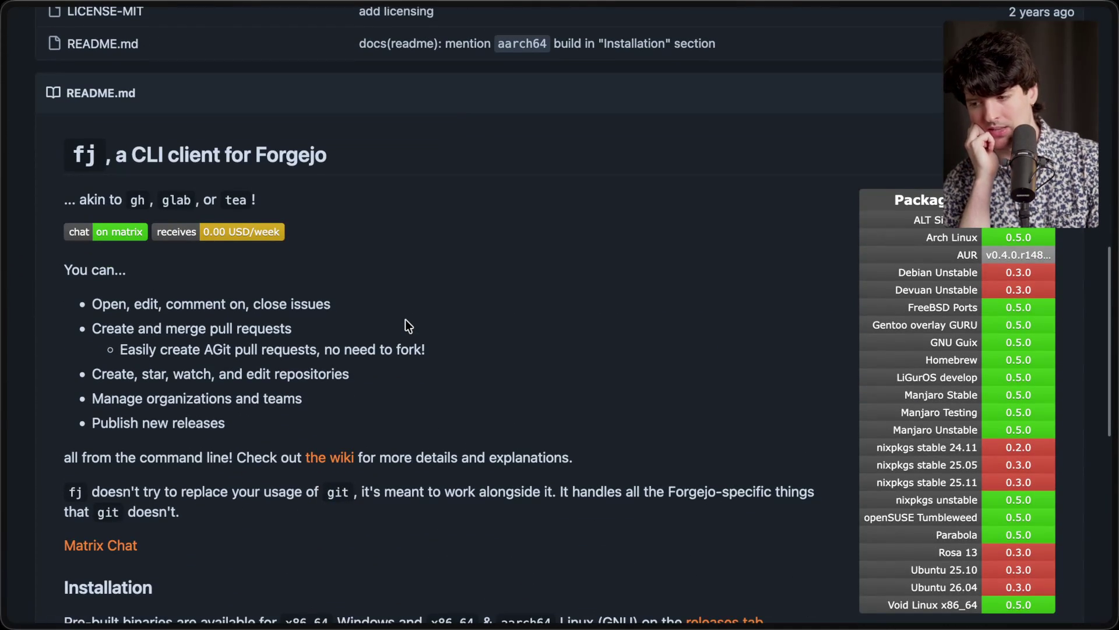
scroll(408, 325, "down", 3)
scroll(408, 326, "down", 6)
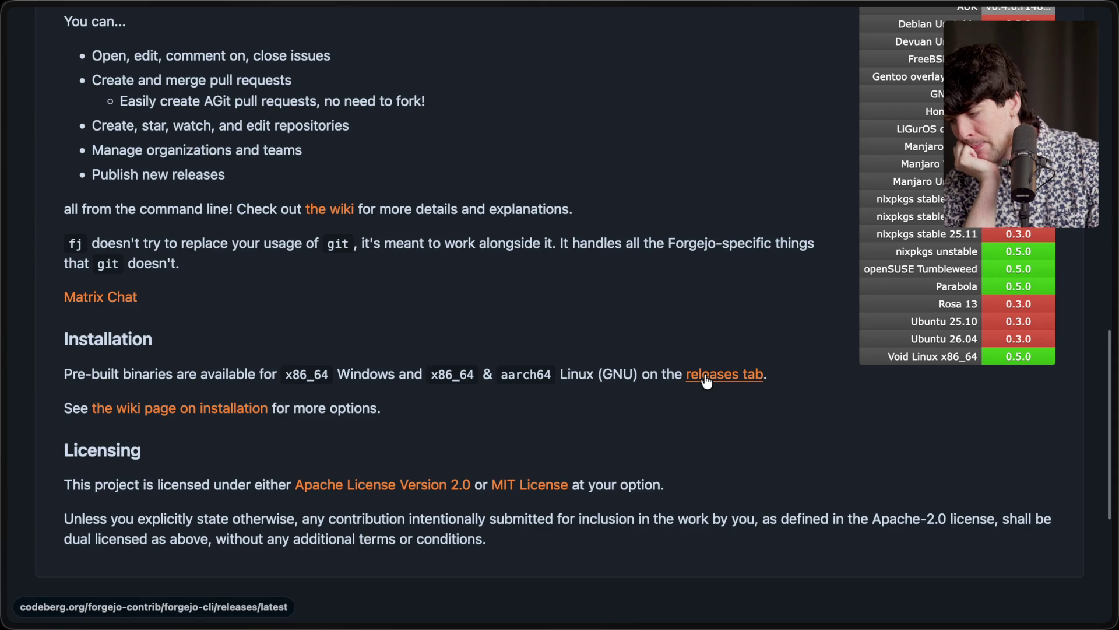
Step: Glance at the latest forgejo-cli release, then open the wiki page on installation
left_click(704, 376)
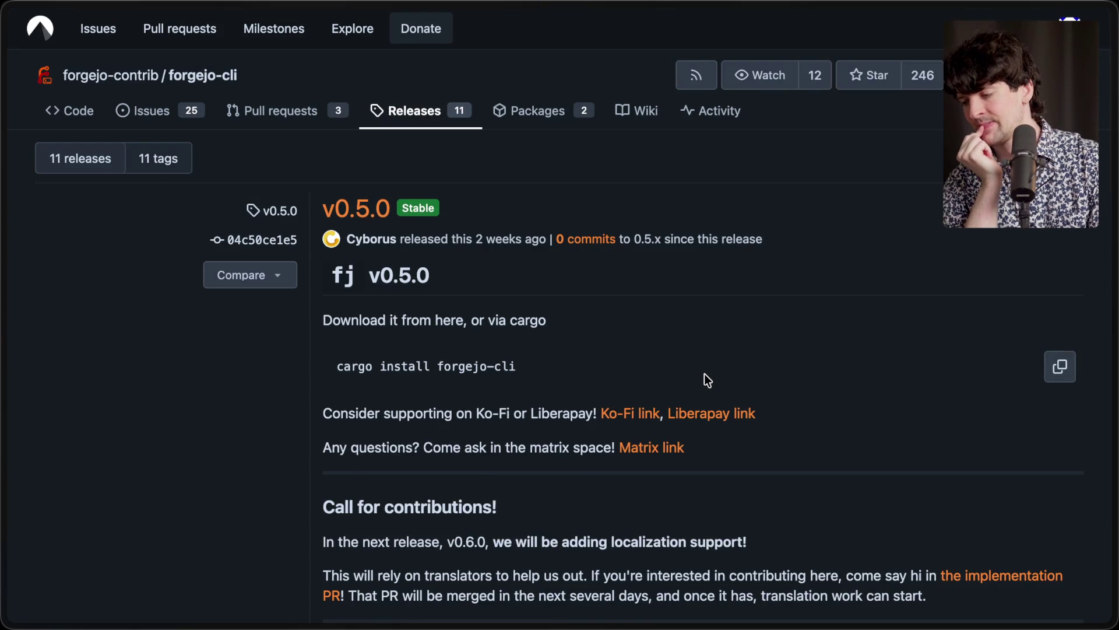
scroll(705, 376, "left", 5)
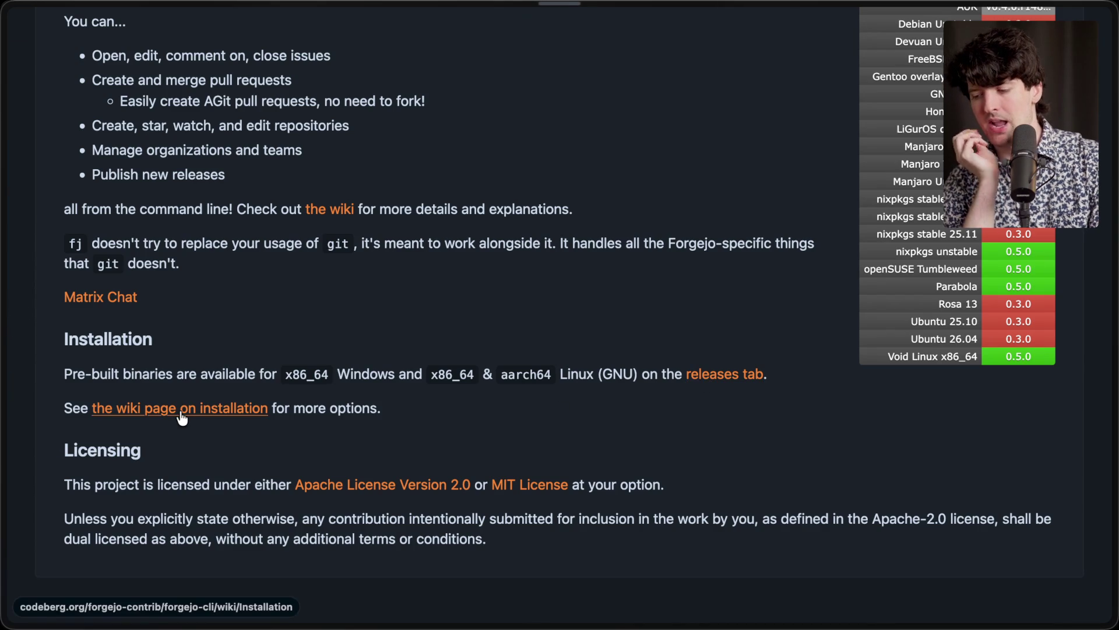
left_click(181, 417)
Step: Scroll down to the Homebrew section and copy the brew install forgejo-cli command
scroll(180, 411, "down", 2)
scroll(179, 411, "down", 2)
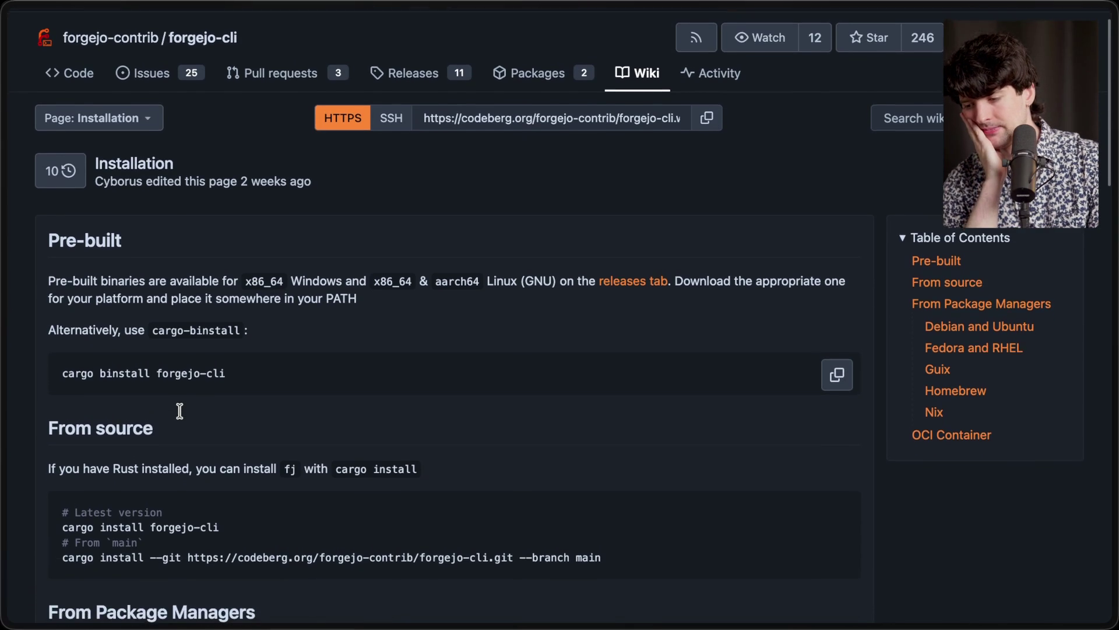
scroll(180, 411, "down", 10)
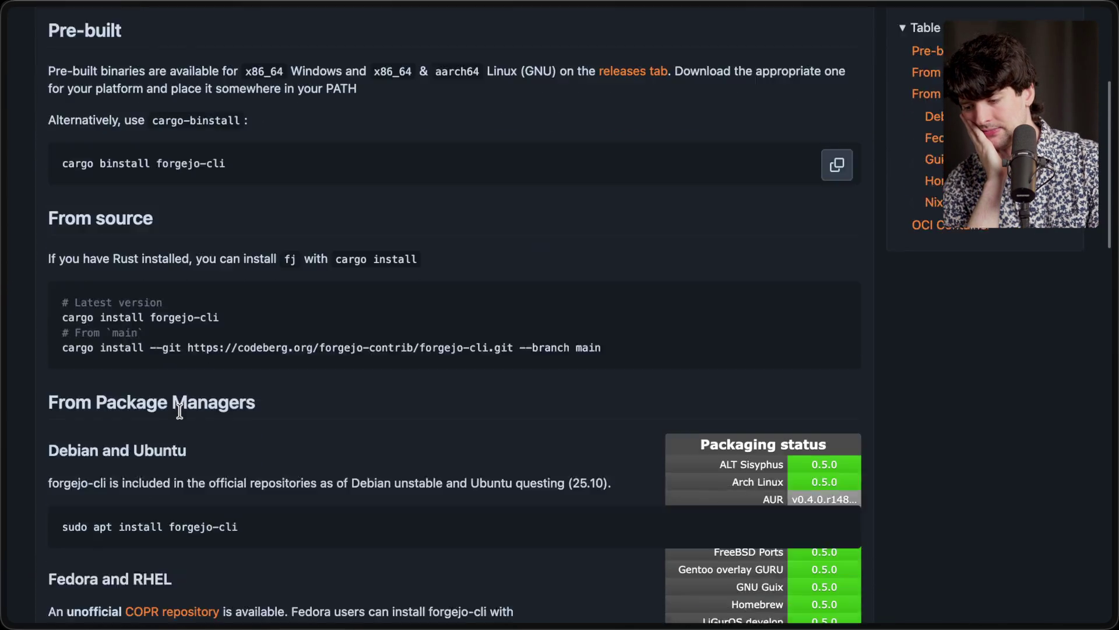
scroll(180, 411, "down", 5)
scroll(180, 411, "down", 7)
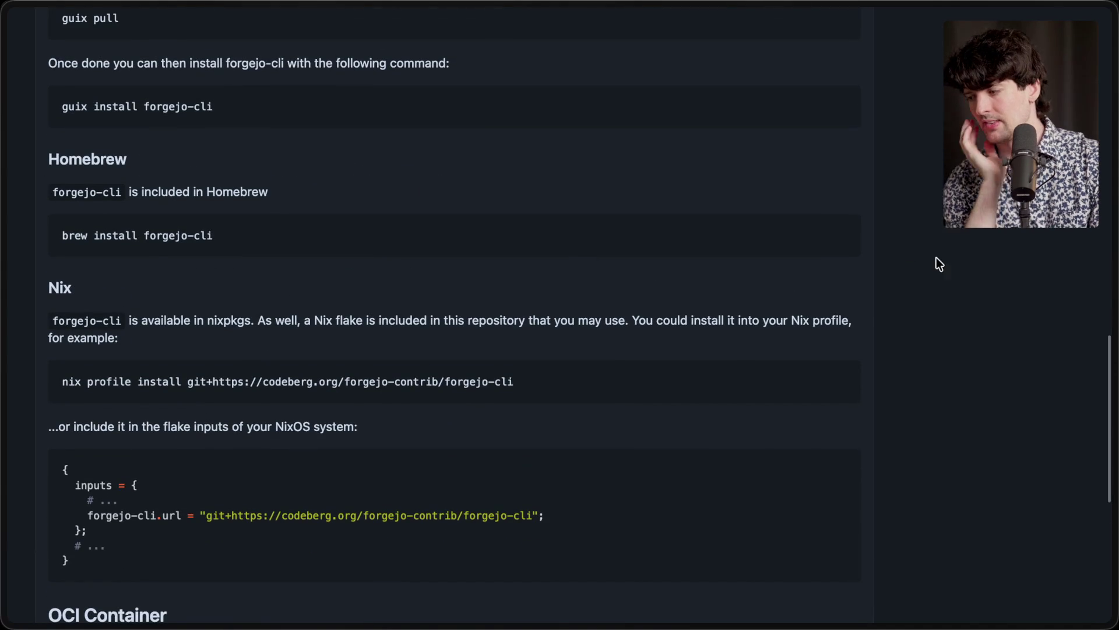
left_click(837, 236)
Step: Paste and run 'brew install forgejo-cli' in the terminal to install forgejo-cli 0.5.0
key("super+Tab")
key("super+Tab")
key("super+Tab")
key("Tab")
key("super+v")
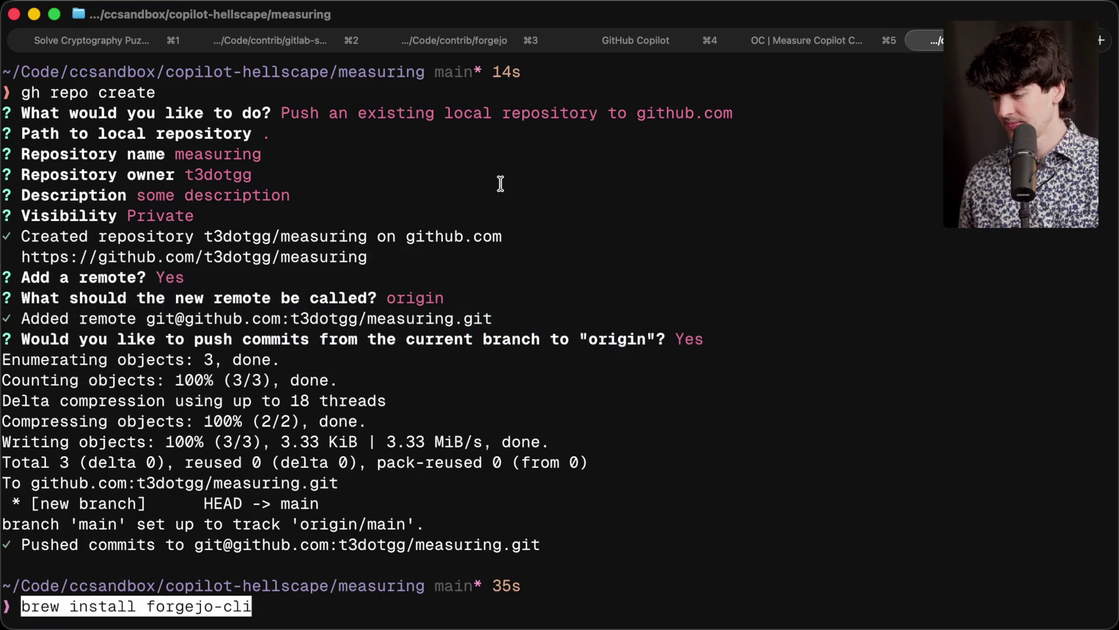
key("Return")
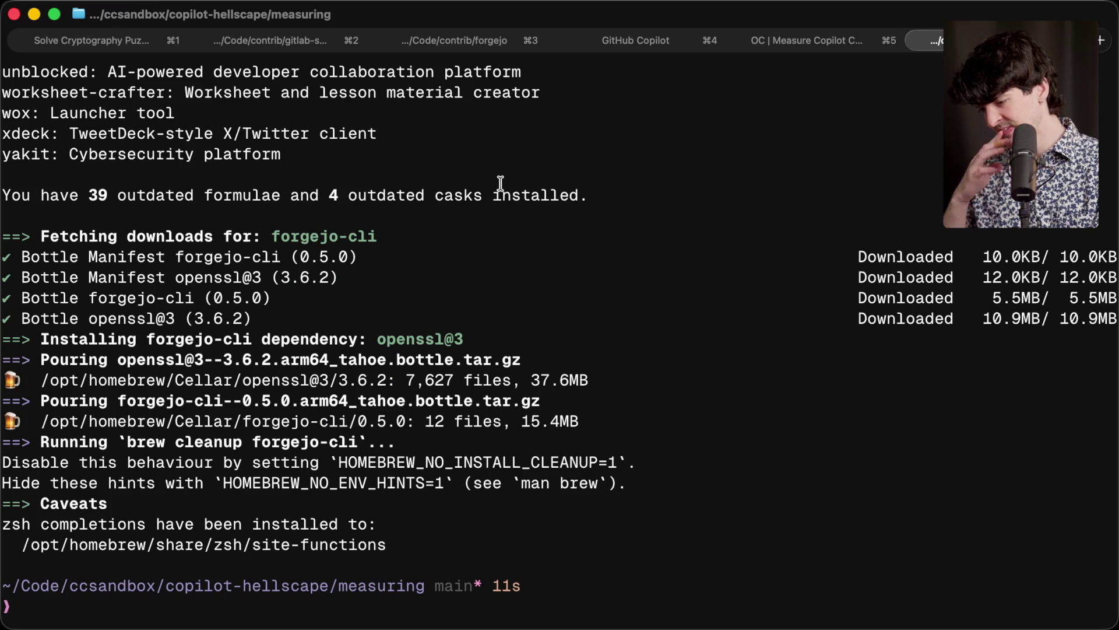
Step: Reload ~/.zshrc and run fj to confirm it prints its usage and commands
type("fj")
key("Return")
type("asource ~/.zshrc")
key("Return")
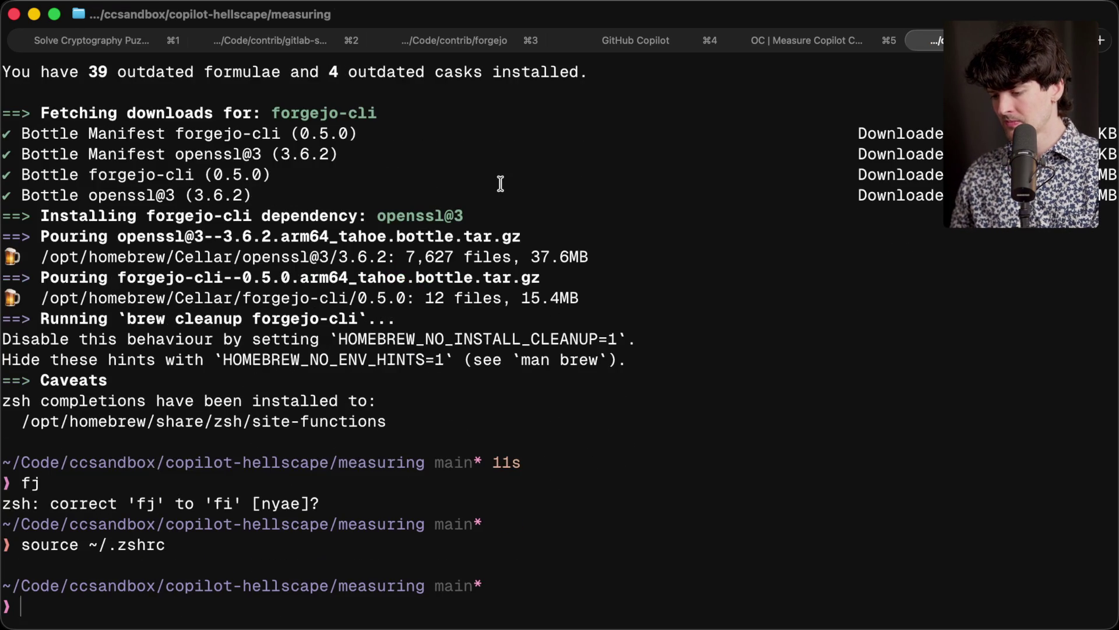
type("fj")
key("Return")
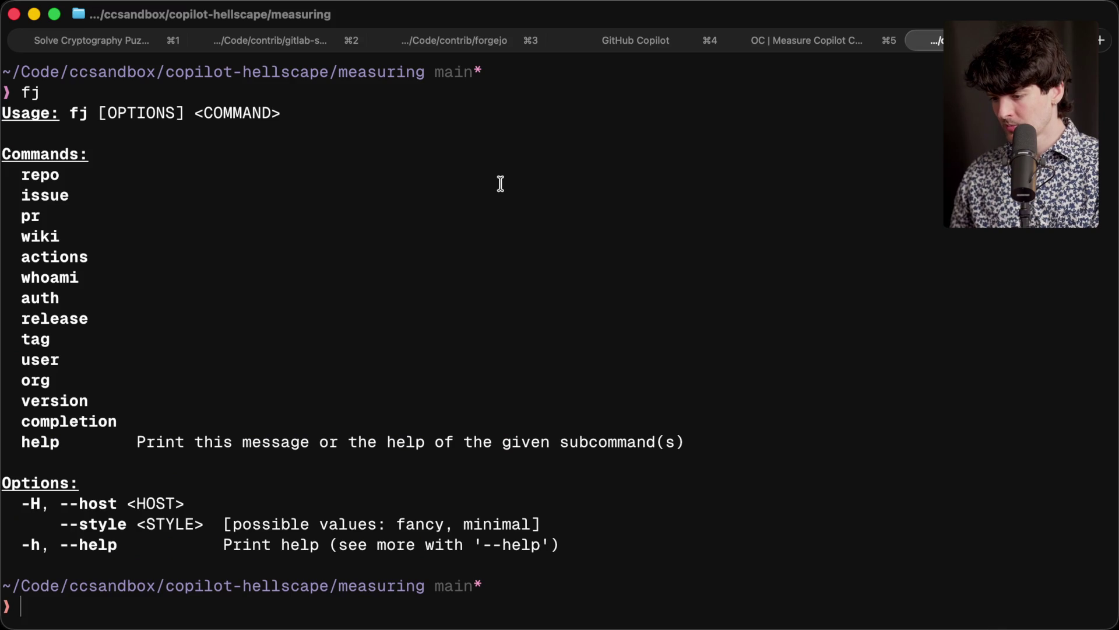
Step: Try 'fj repo create measuring', which fails with 410 Gone, then return to the forgejo-cli README
type("fj repo create")
key("Return")
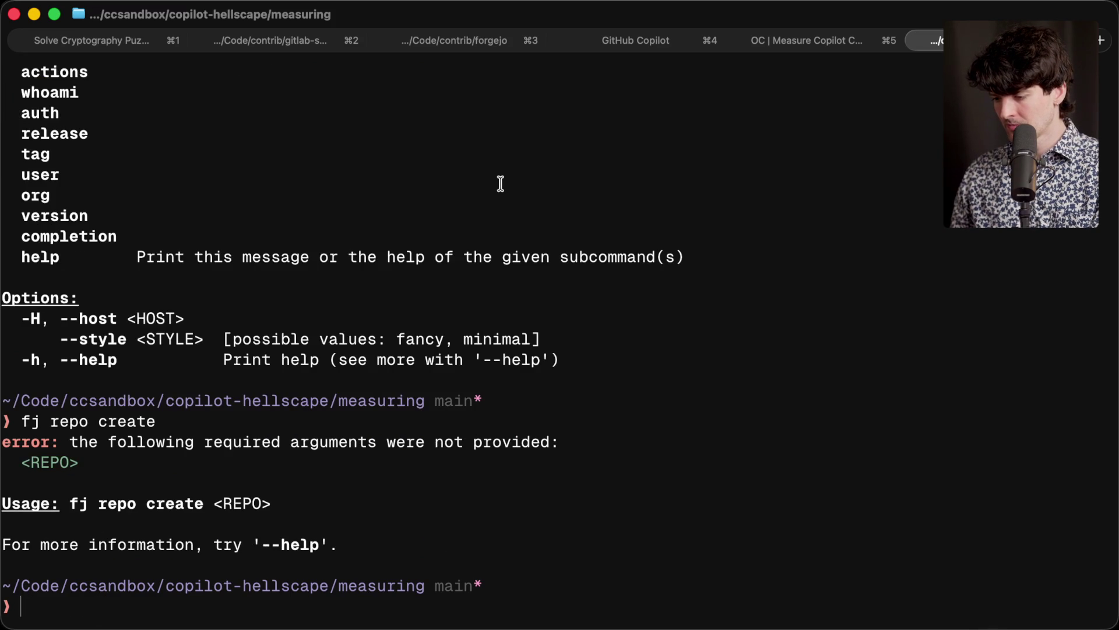
type("fj repo cre")
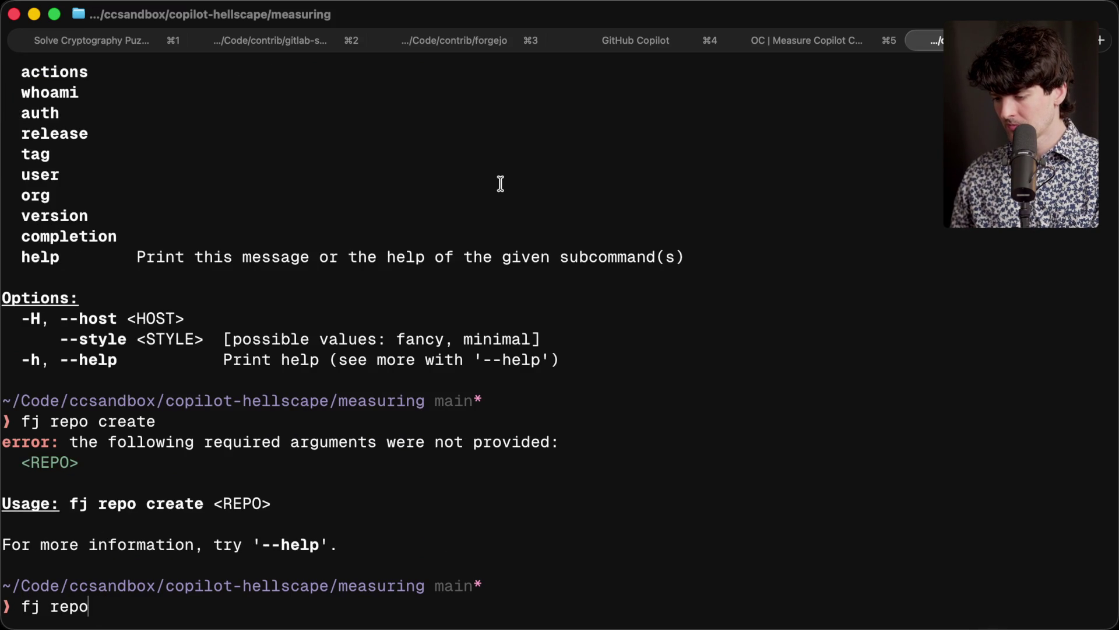
type("ate measuring")
key("Return")
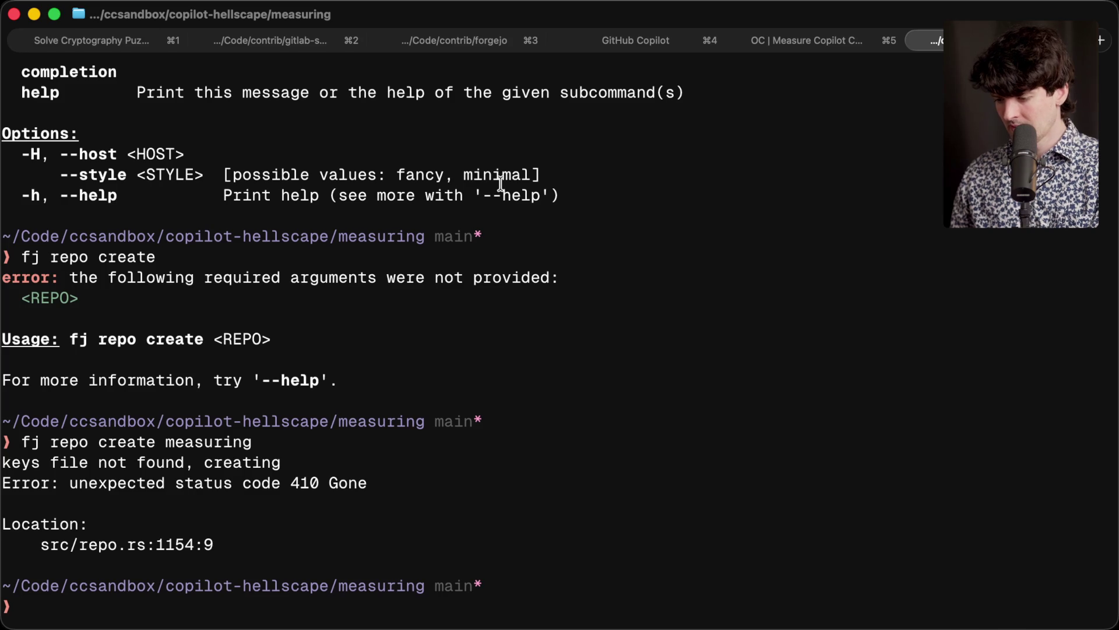
key("super+Tab")
scroll(495, 182, "down", 2)
Step: Search the forgejo-cli wiki Installation page for 'repo' and step through the matches
scroll(365, 169, "left", 5)
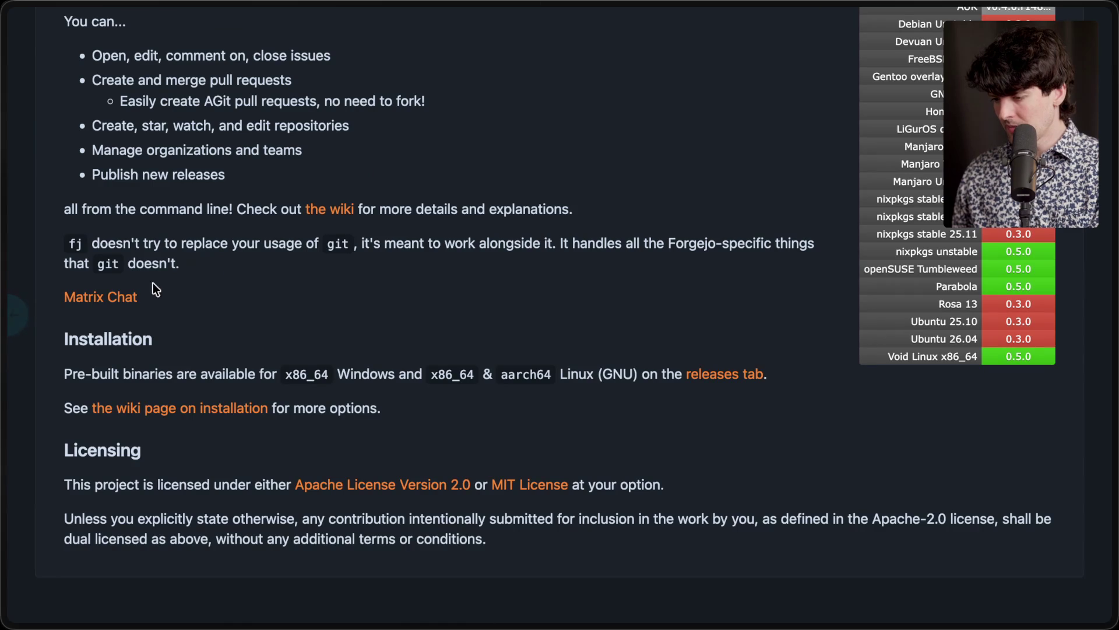
left_click(193, 408)
key("ctrl+f")
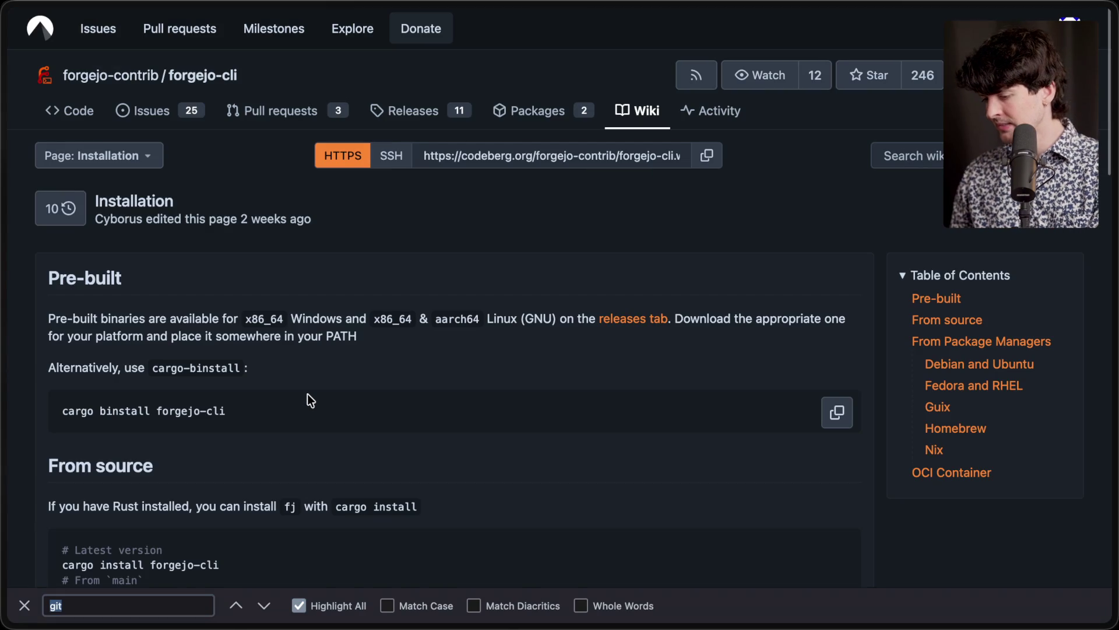
type("repo")
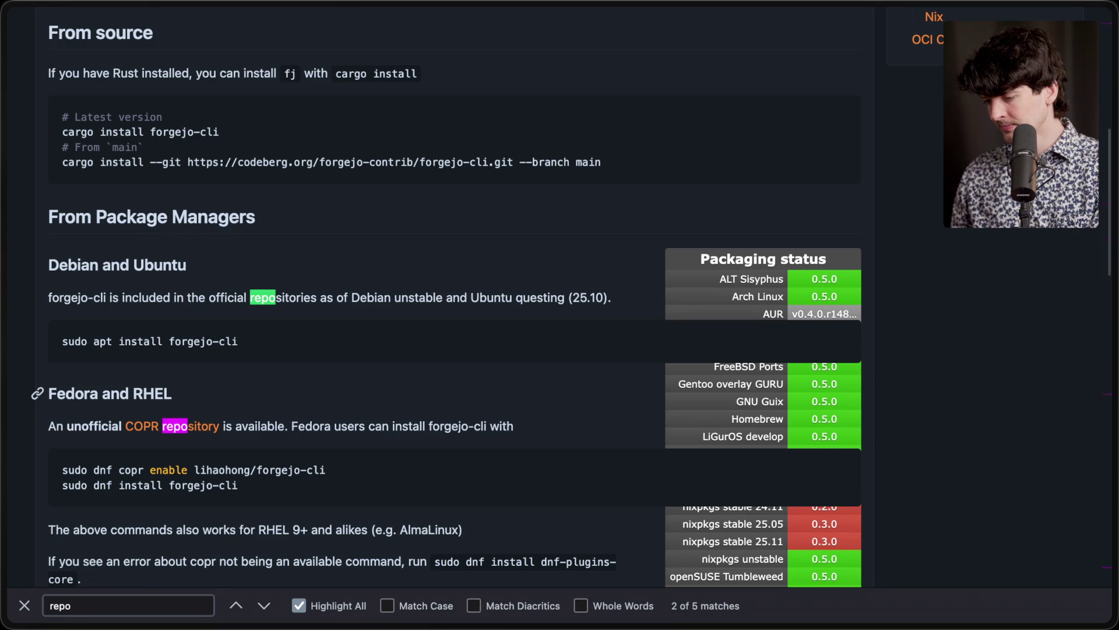
key("Return")
key("Return")
key("Return")
key("Return")
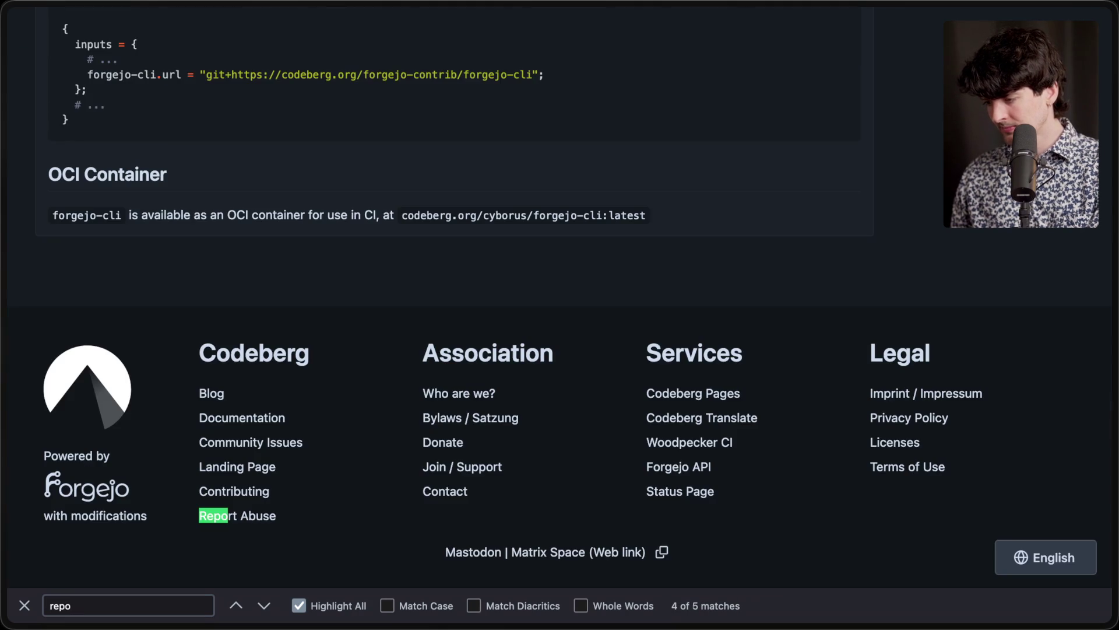
key("super+Tab")
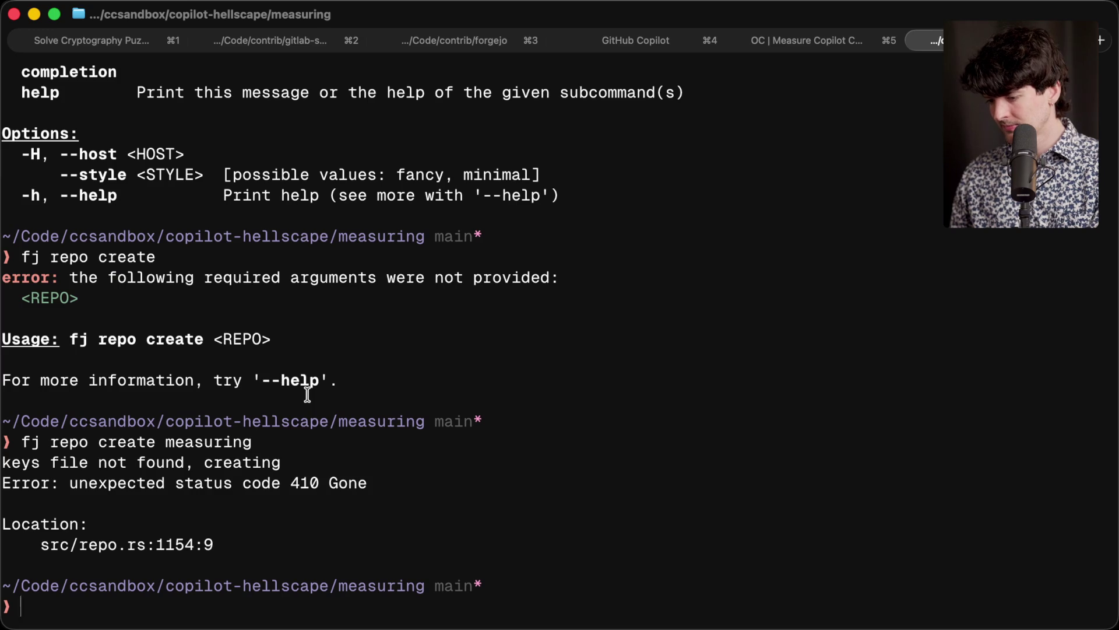
Step: List the repo subcommands with 'fj repo help', then try 'fj repo migrate' without arguments
type("o help")
key("Return")
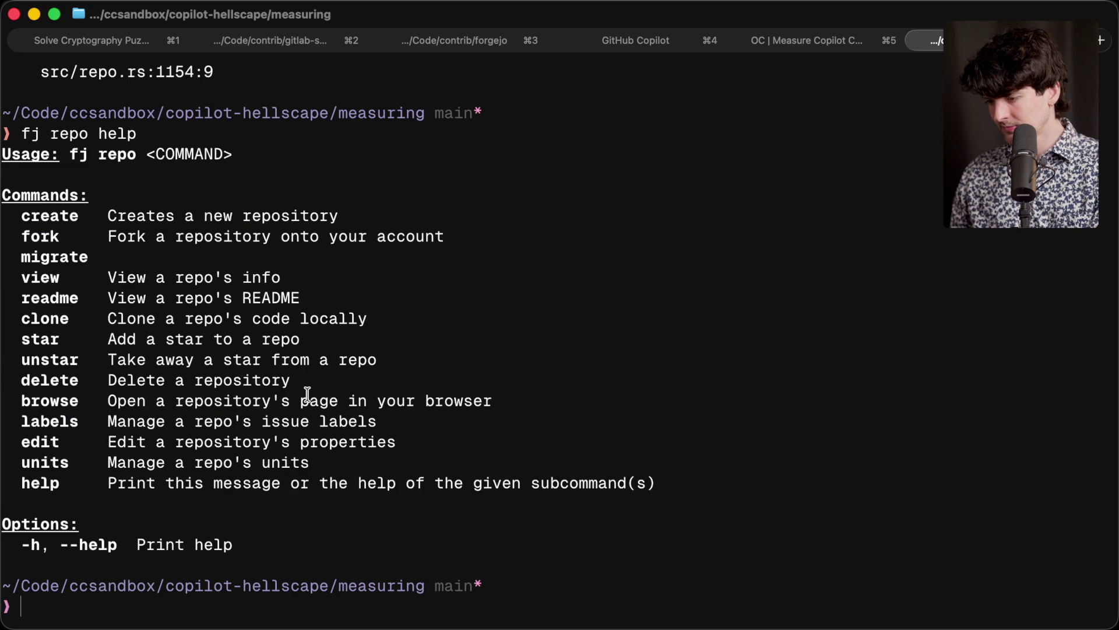
type("fj repo migrate")
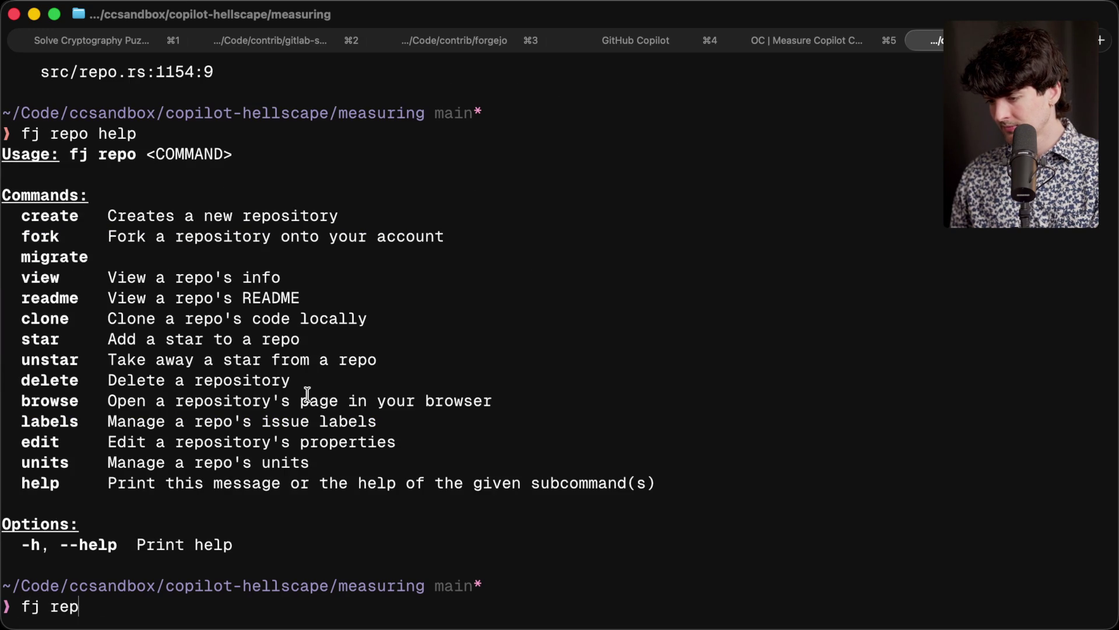
key("Return")
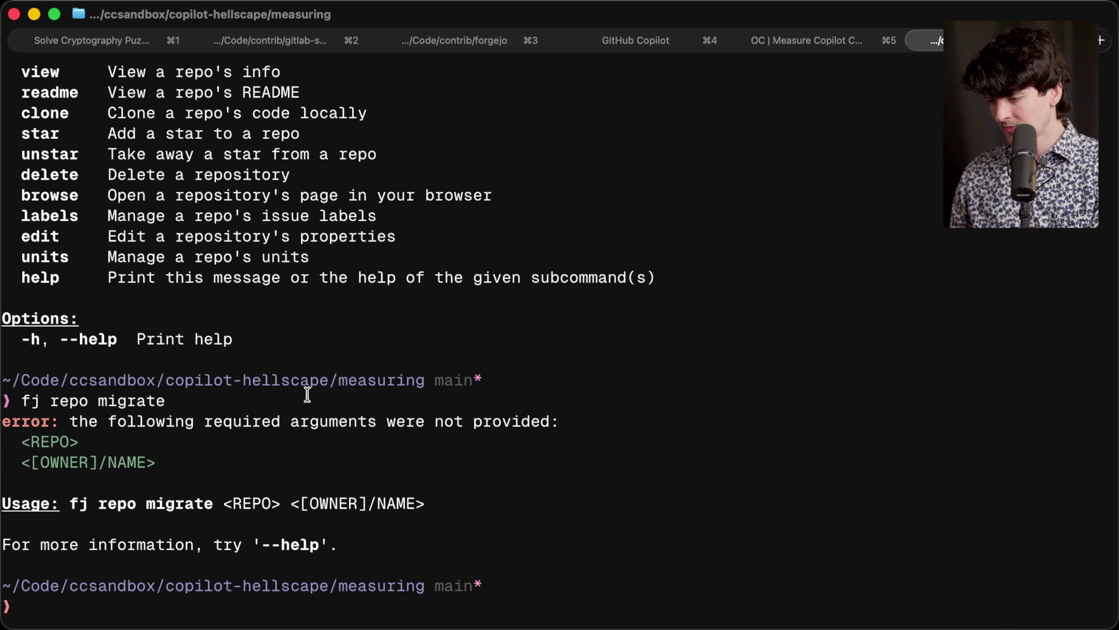
scroll(307, 395, "up", 5)
Step: Switch to the forgejo-cli page in the browser and clear the leftover text selection
scroll(306, 399, "down", 5)
key("super+Tab")
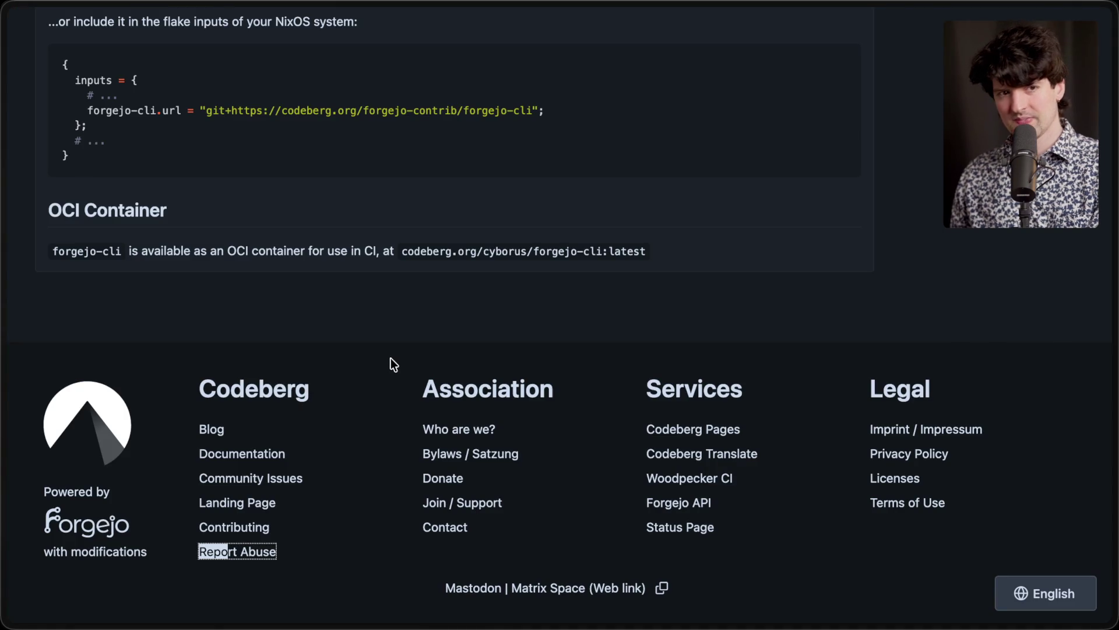
left_click(390, 354)
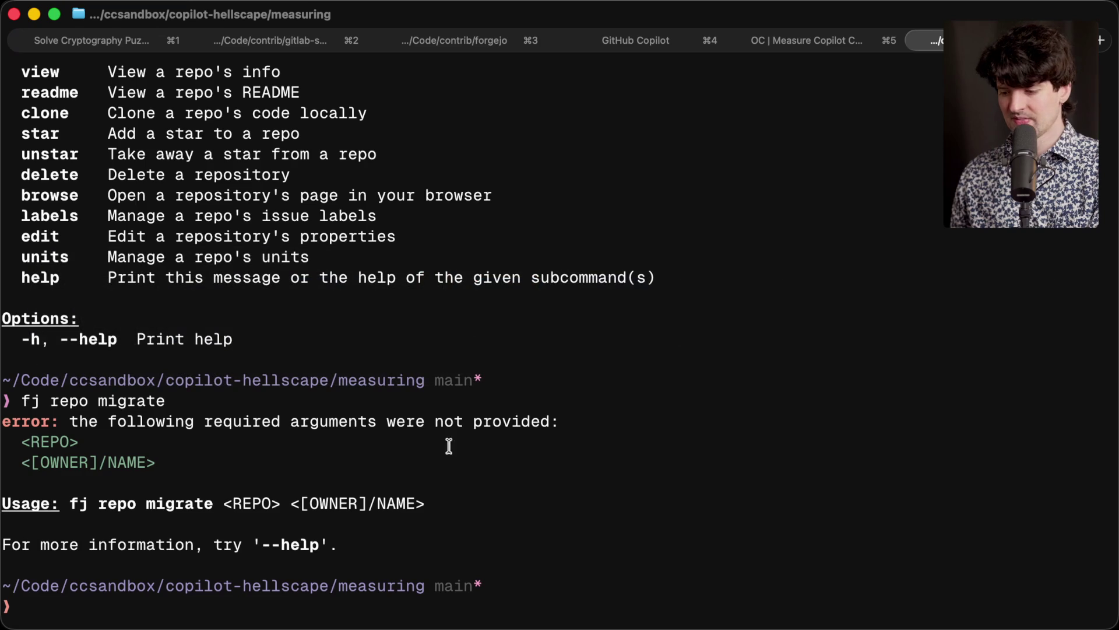
Step: Run fj, 'fj auth' and 'fj auth login', which says to use a token via 'fj auth add-key'
type("fj")
key("Return")
type("fj auth")
key("Return")
type("fj auth login")
key("Return")
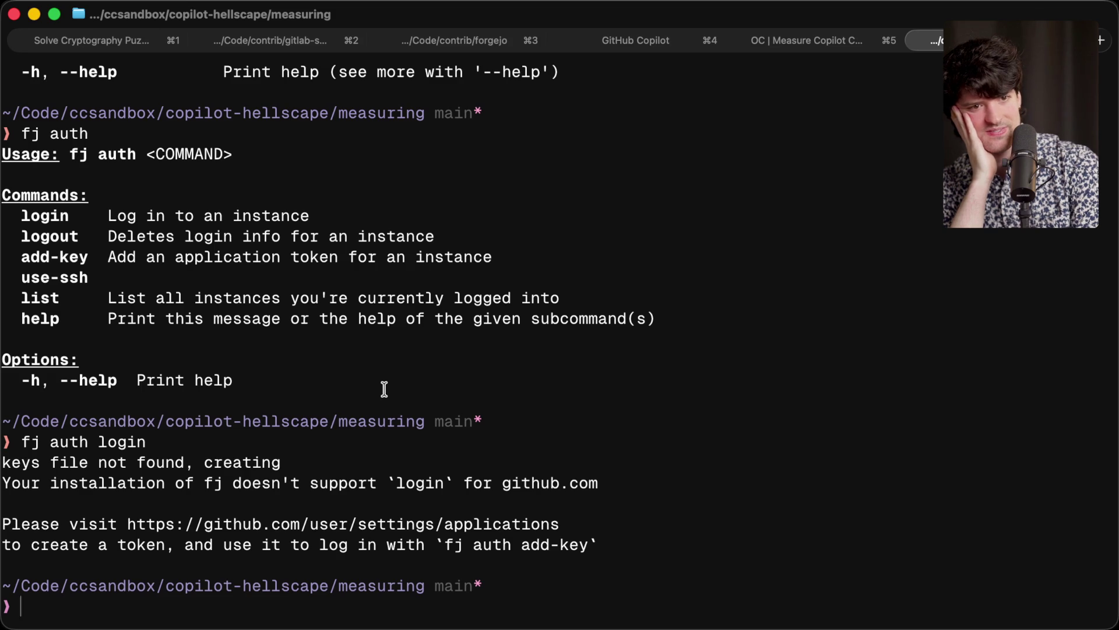
key("super+Tab")
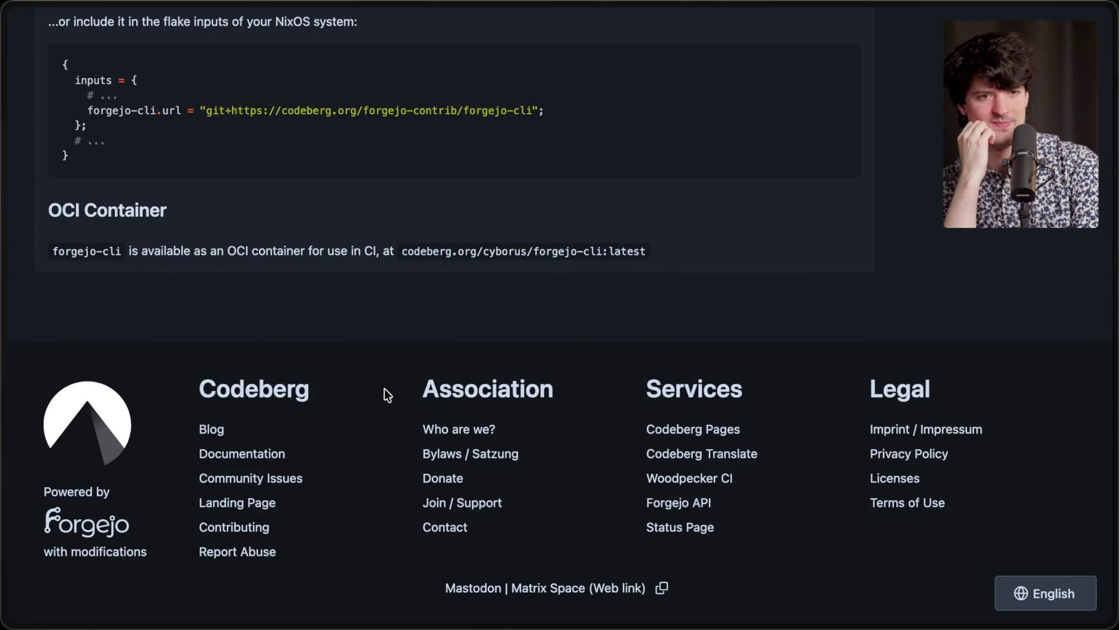
key("super+Tab")
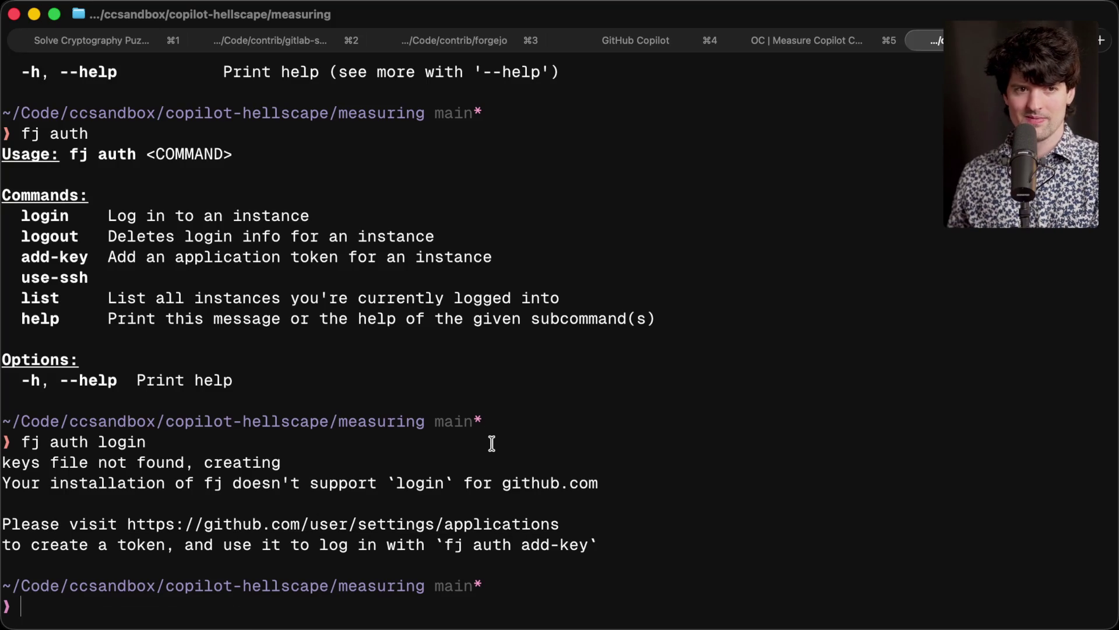
Step: Create a test-fj folder with an initialized Git repository and an empty readme.md
type("cd ..")
key("Return")
type("mkdir test-")
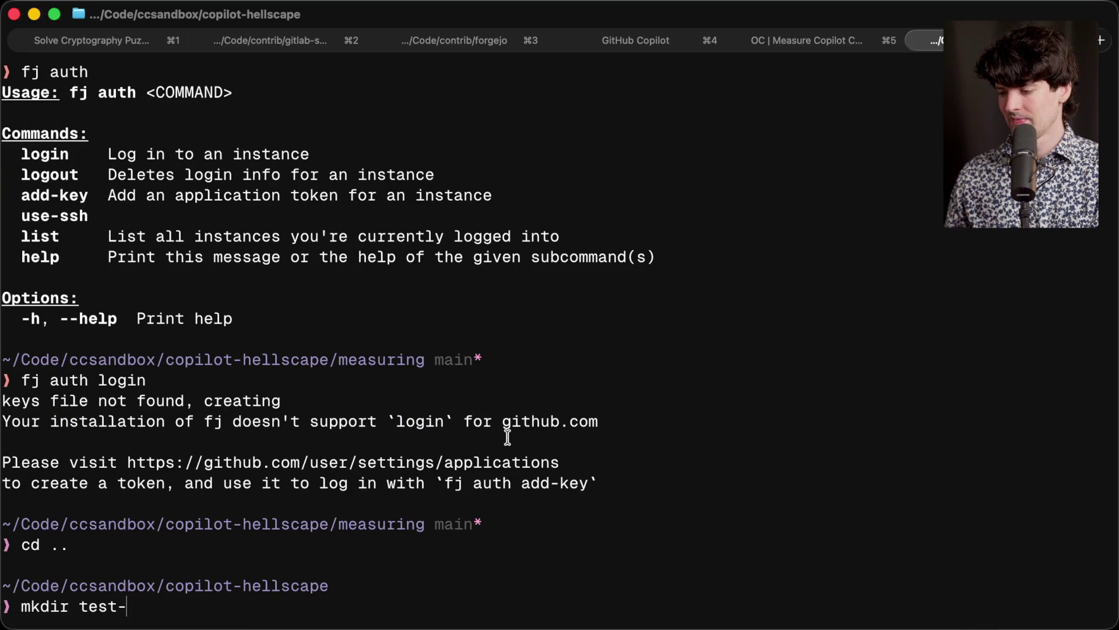
type("fj")
key("Return")
type("cd test")
key("Tab")
key("Return")
type("git i")
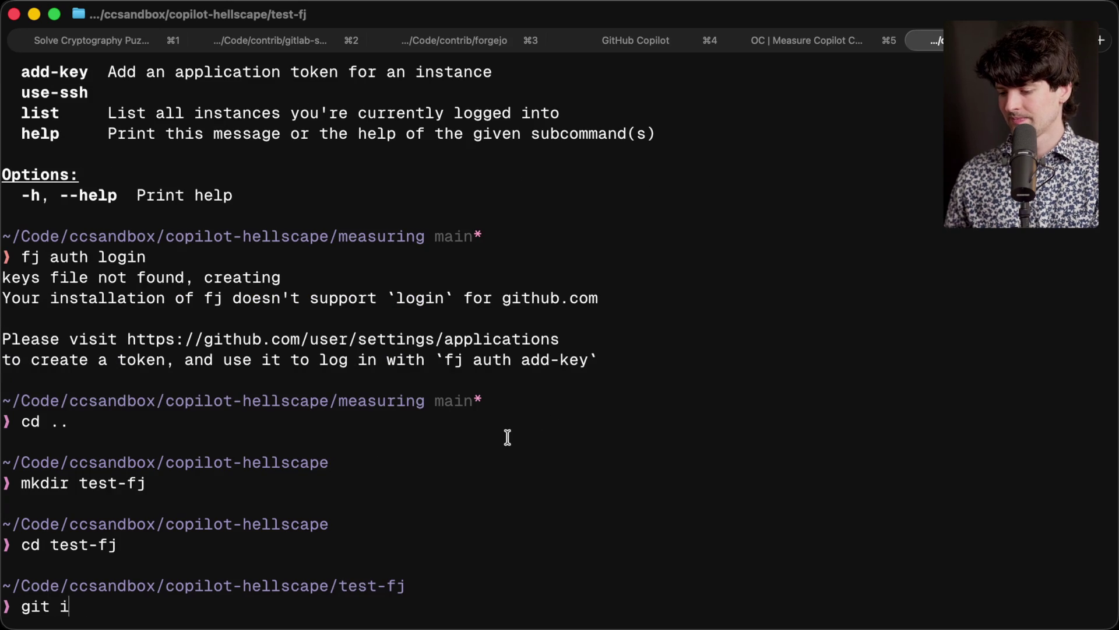
type("nit")
key("Return")
type("touch readme")
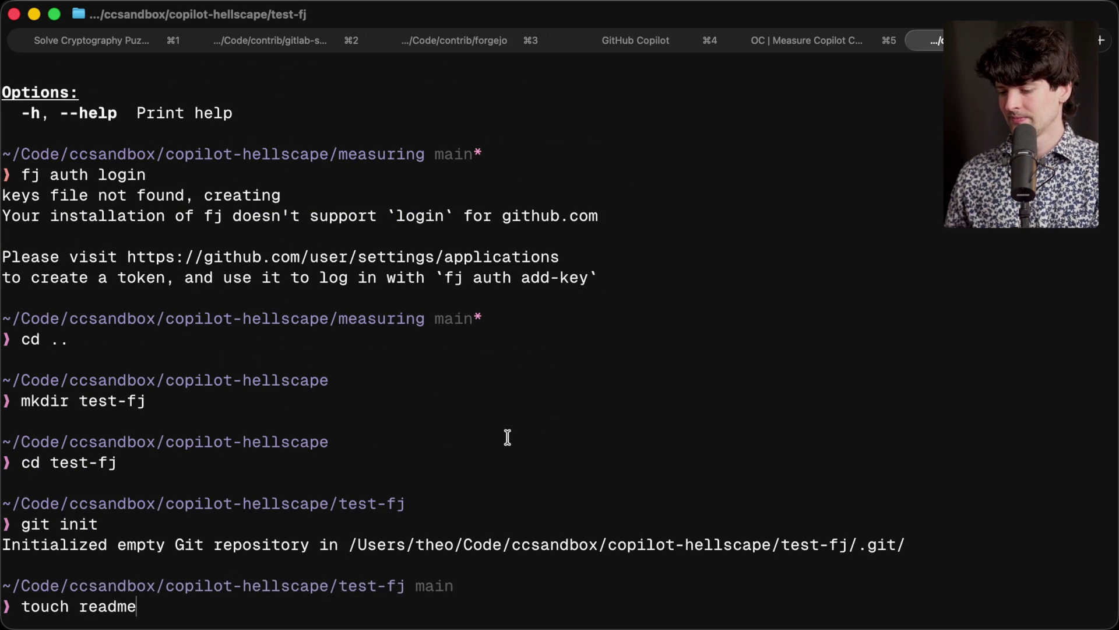
type(".md")
key("Return")
Step: Open test-fj in VS Code, write 'Testing' in readme.md and save it
type("o")
key("BackSpace")
type("code .")
key("Return")
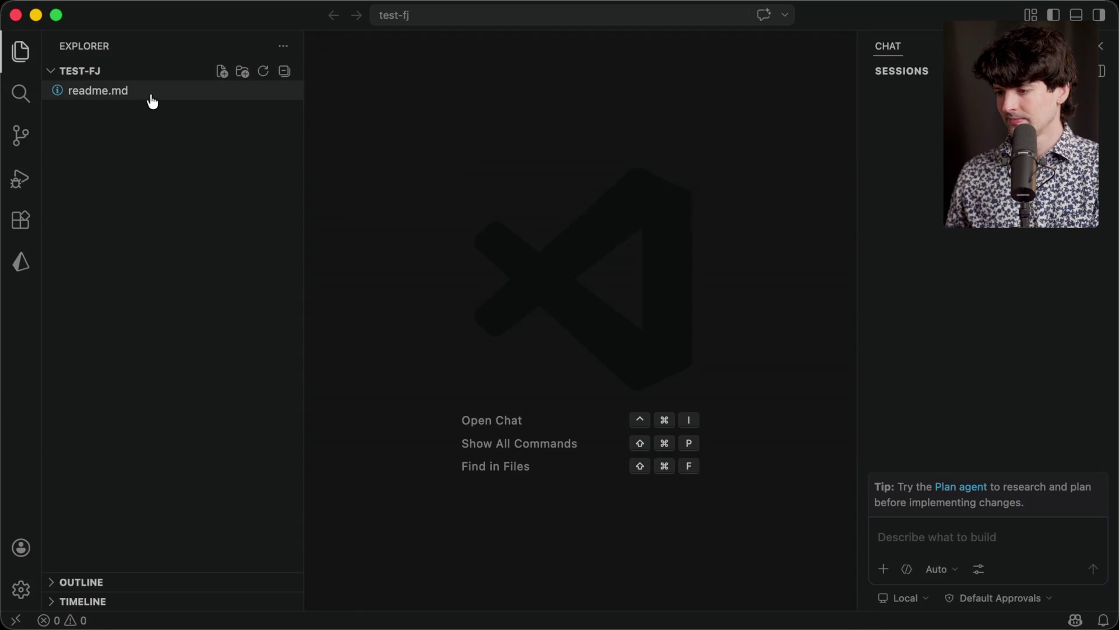
left_click(149, 95)
type("Testing")
key("super+s")
key("super+Tab")
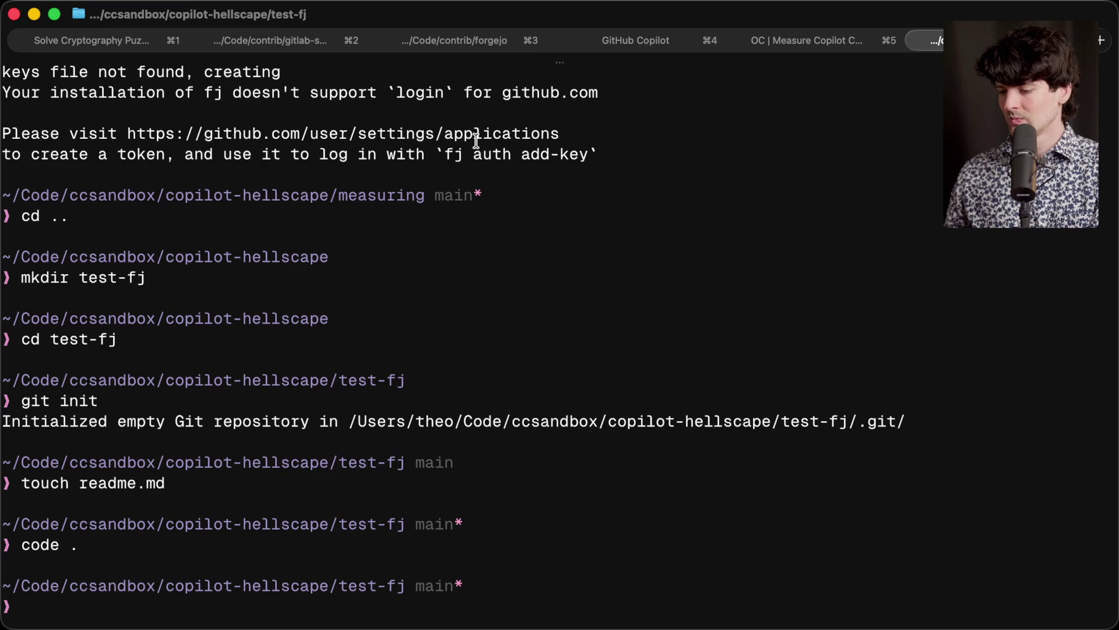
Step: Stage all changes and commit them with the message "testing"
type("git add -A")
key("Return")
type("git co")
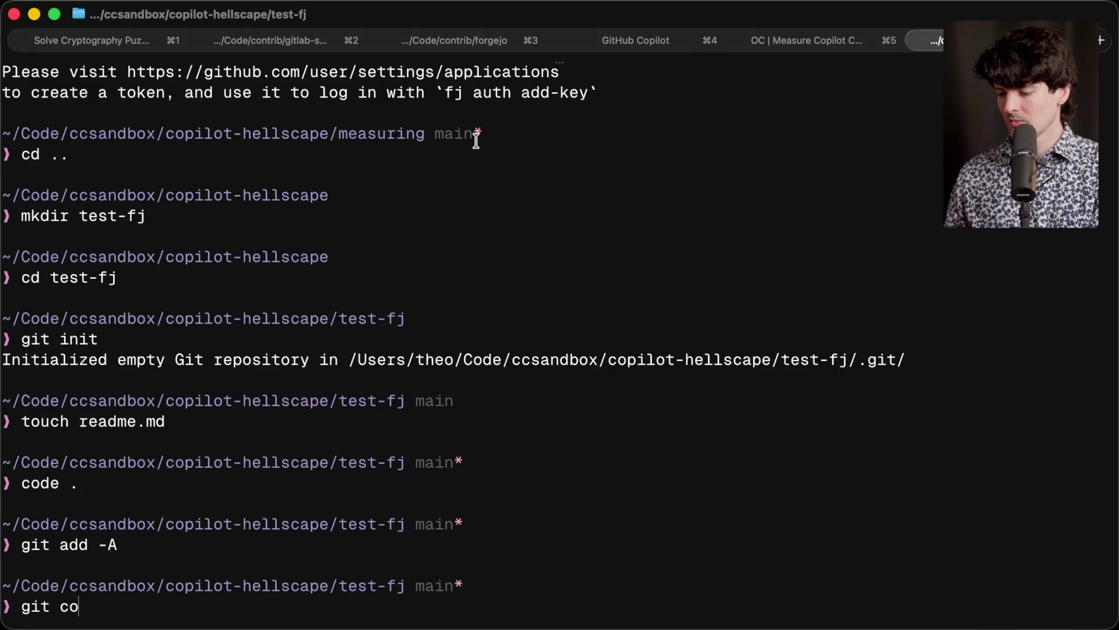
type("mmit -m \"testing\"")
key("Return")
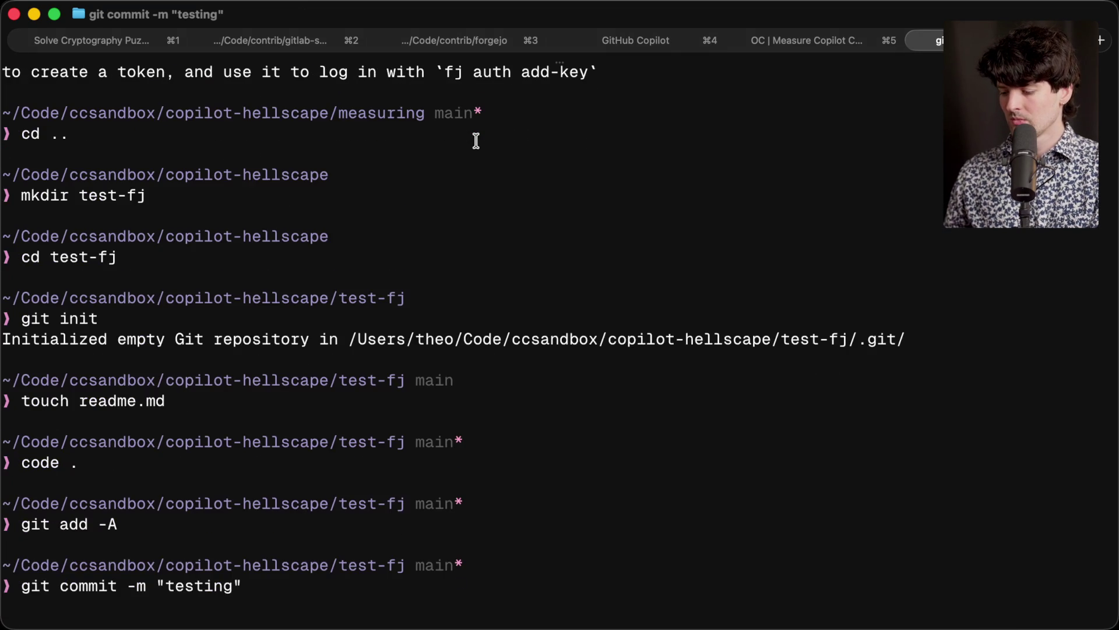
Step: Run 'fj auth login' in test-fj, which errors with 'no repo info specified'
type("fj repo")
key("BackSpace")
key("BackSpace")
key("BackSpace")
type("auth login")
key("Return")
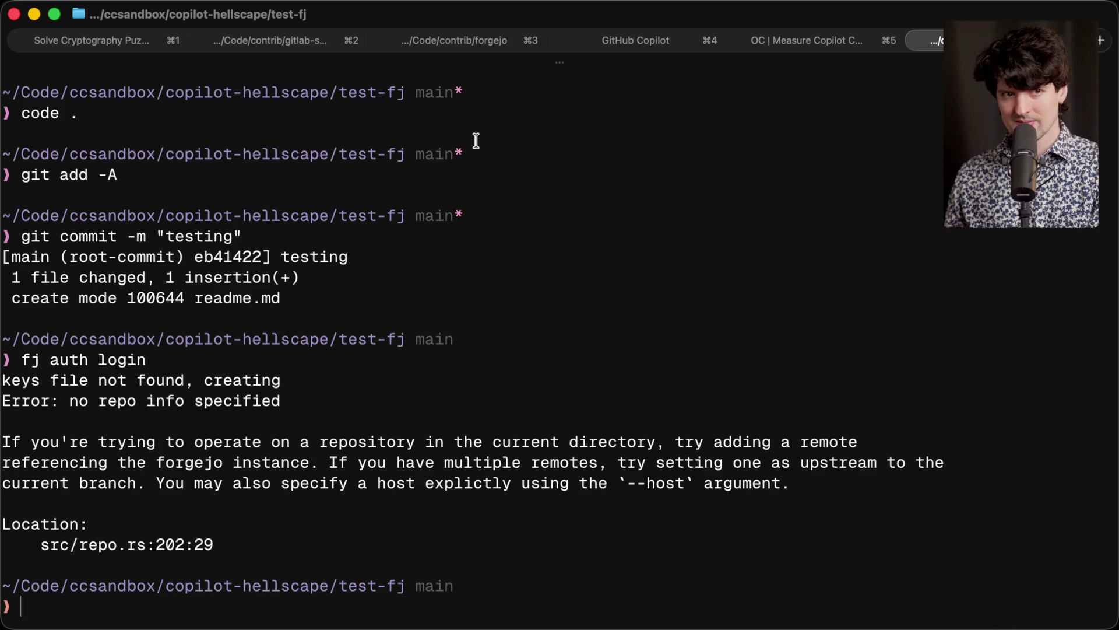
key("super+Tab")
key("super+Tab")
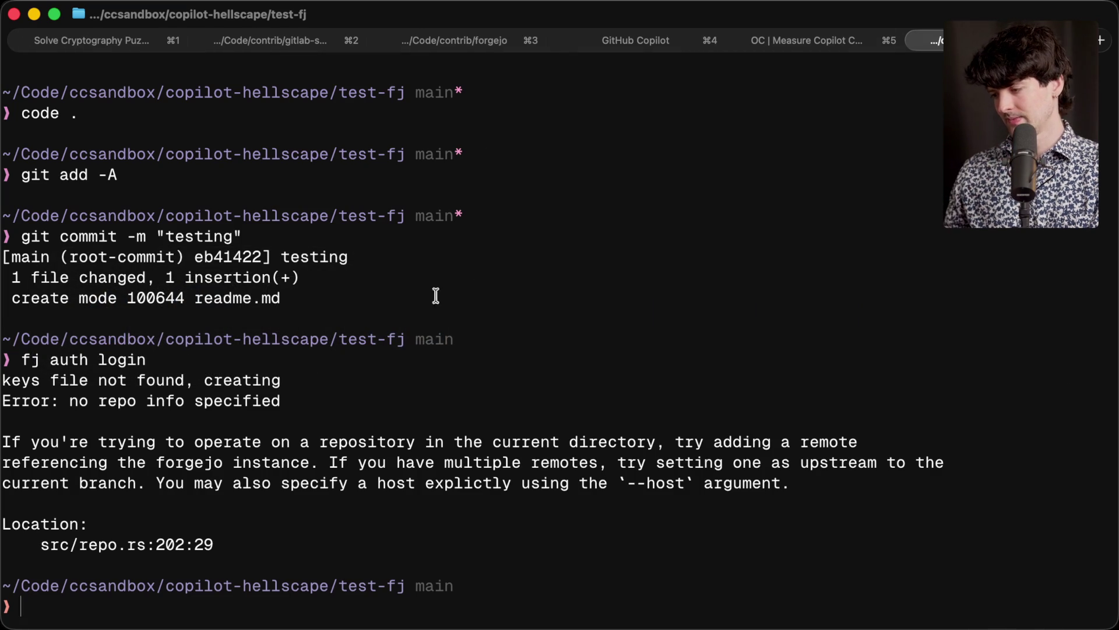
key("super+Tab")
key("super+Tab")
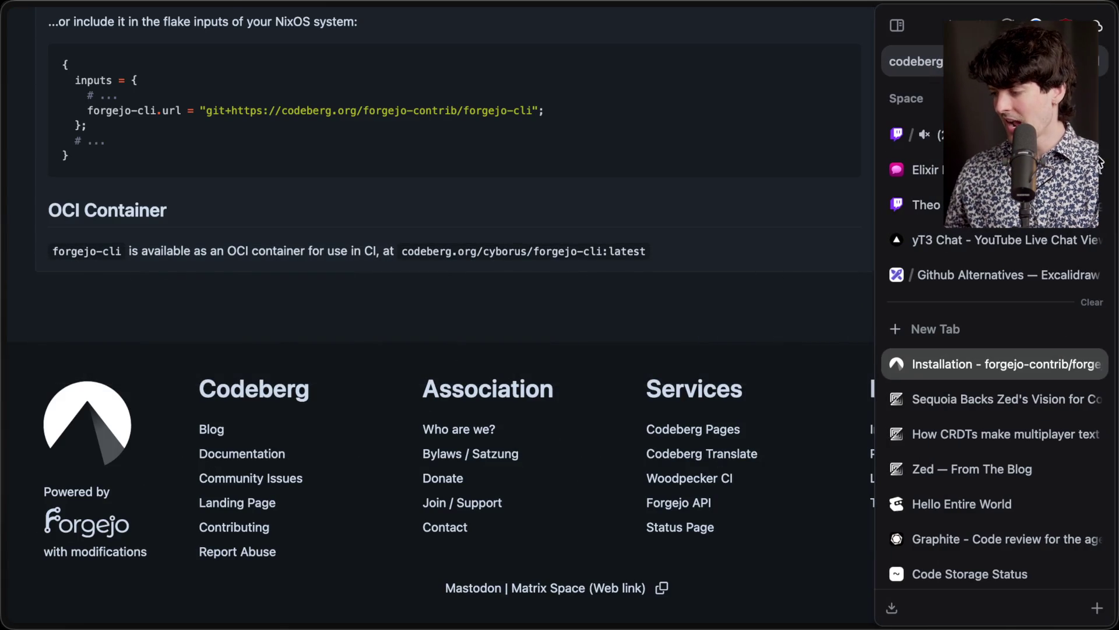
Step: Back in Stream Manager chat, preview and close the StoryLine AI timeline link, then refocus the message box
key("super+Tab")
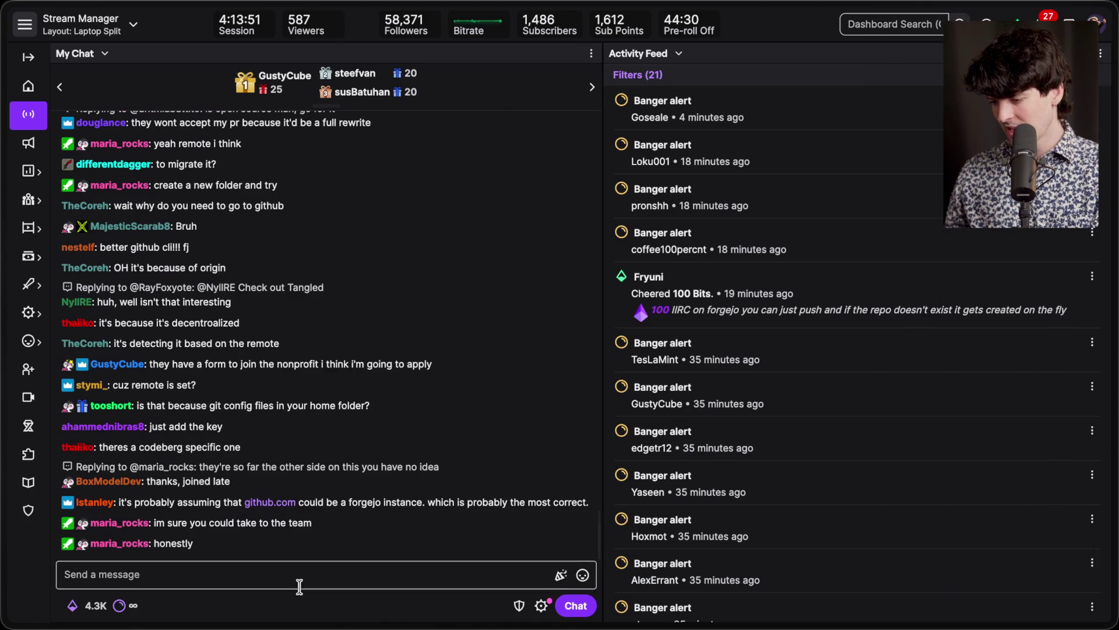
left_click_drag(253, 550, 79, 494)
left_click(303, 550)
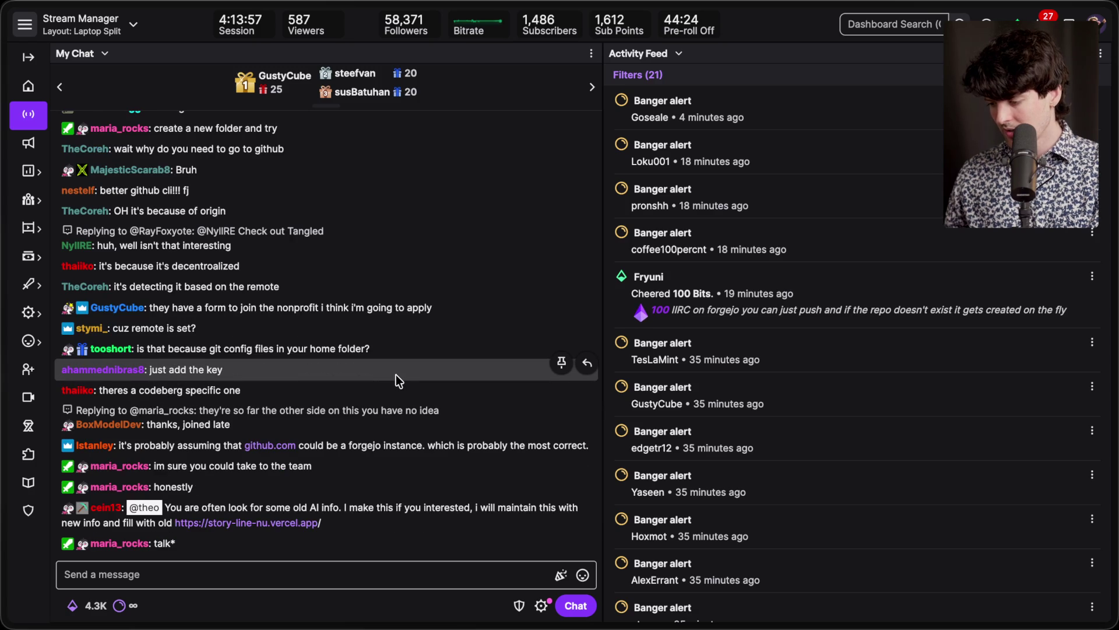
left_click(309, 503)
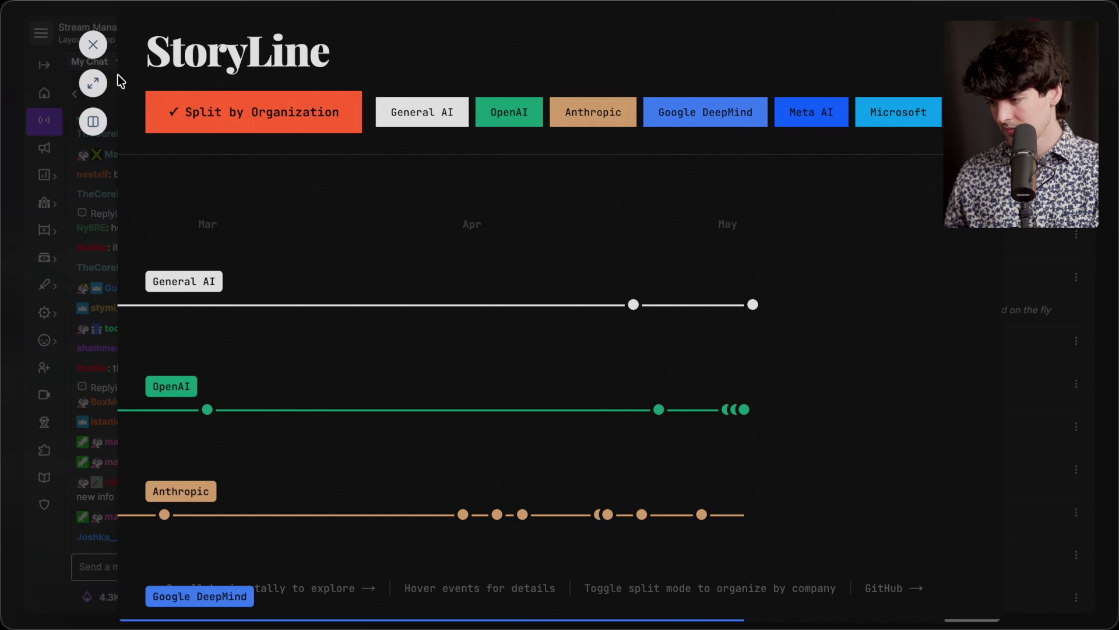
left_click(93, 44)
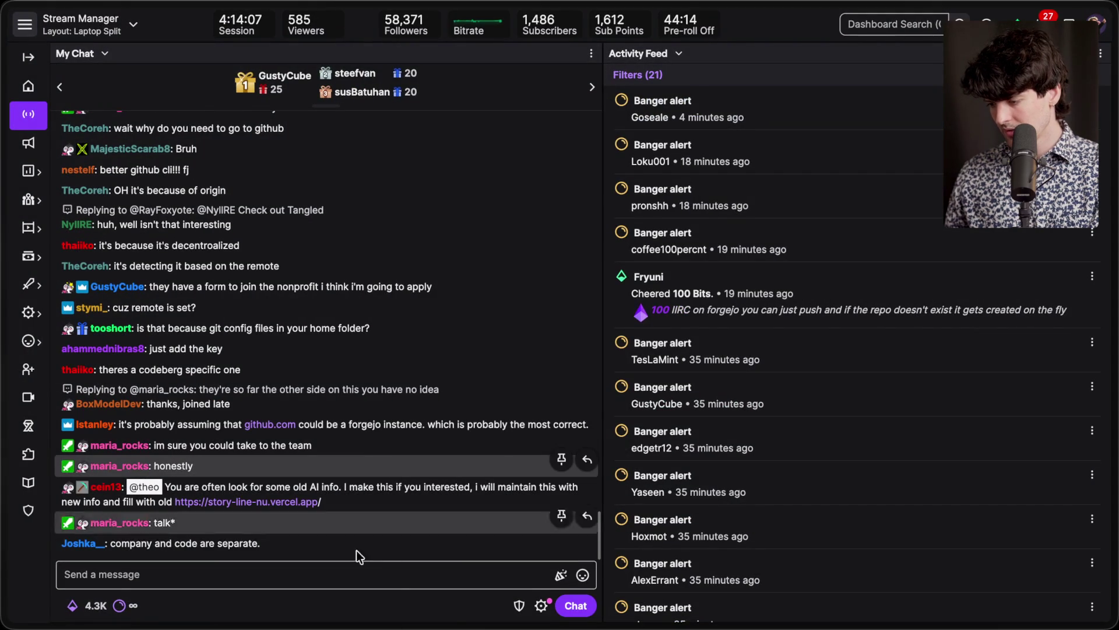
left_click(349, 575)
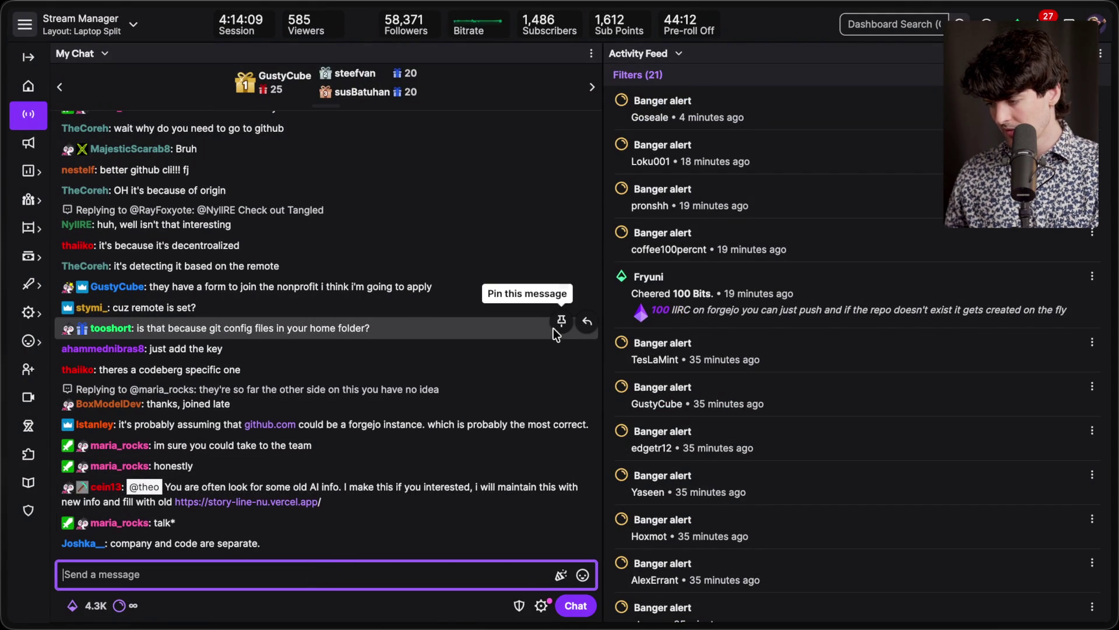
key("super+Tab")
key("super+Tab")
key("super+Tab")
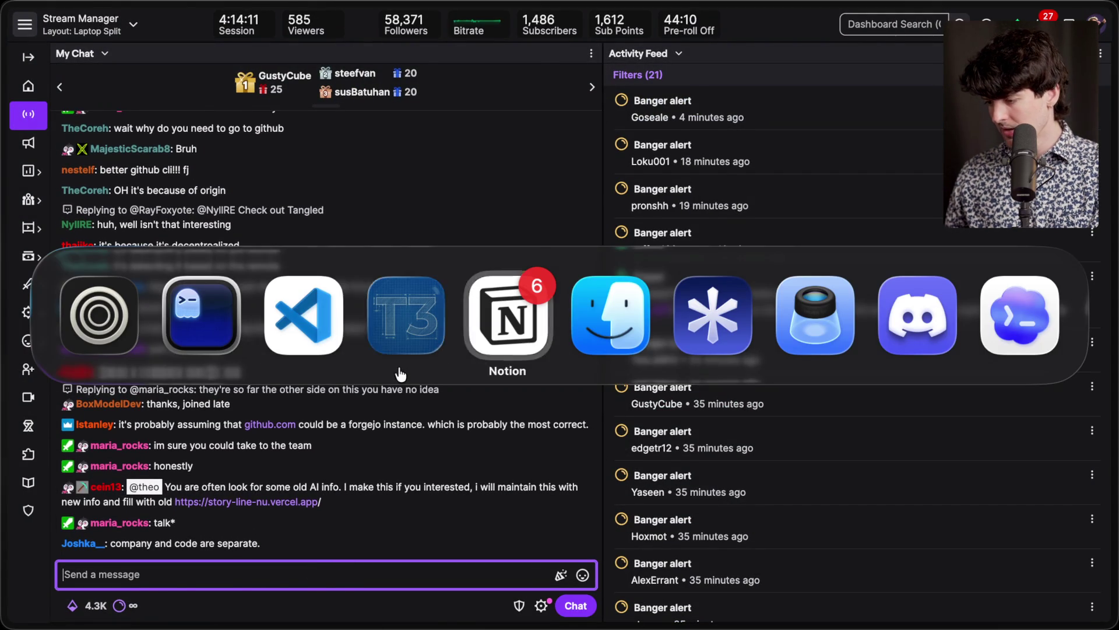
Step: Drag the 'Where do we go now? (post github)' card from To Stream into Recorded on Content Planning
key("Escape")
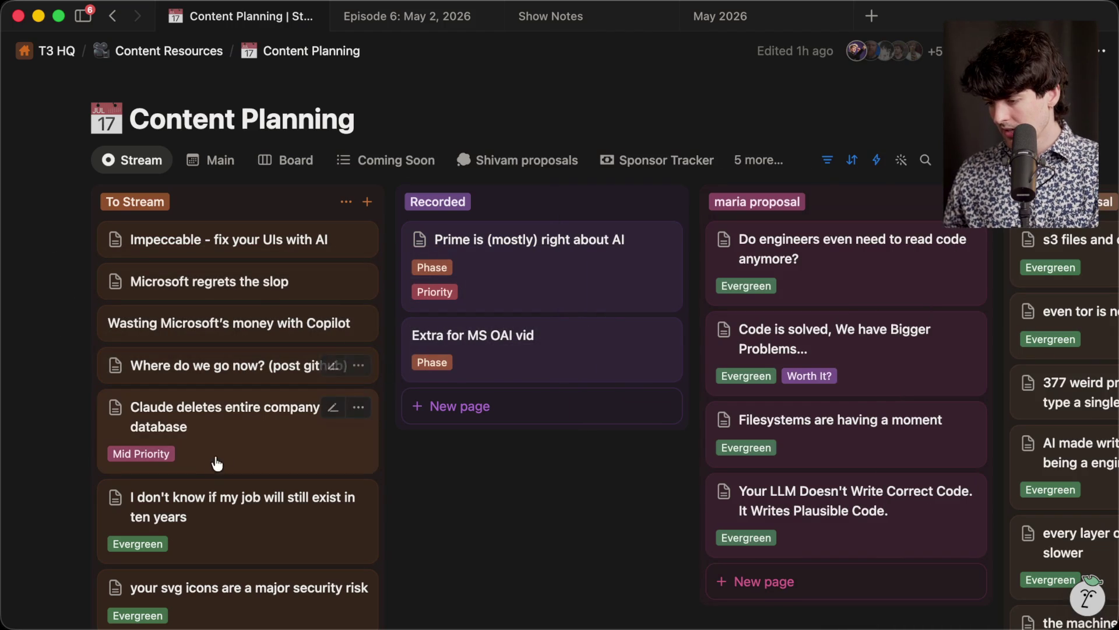
left_click_drag(220, 378, 493, 403)
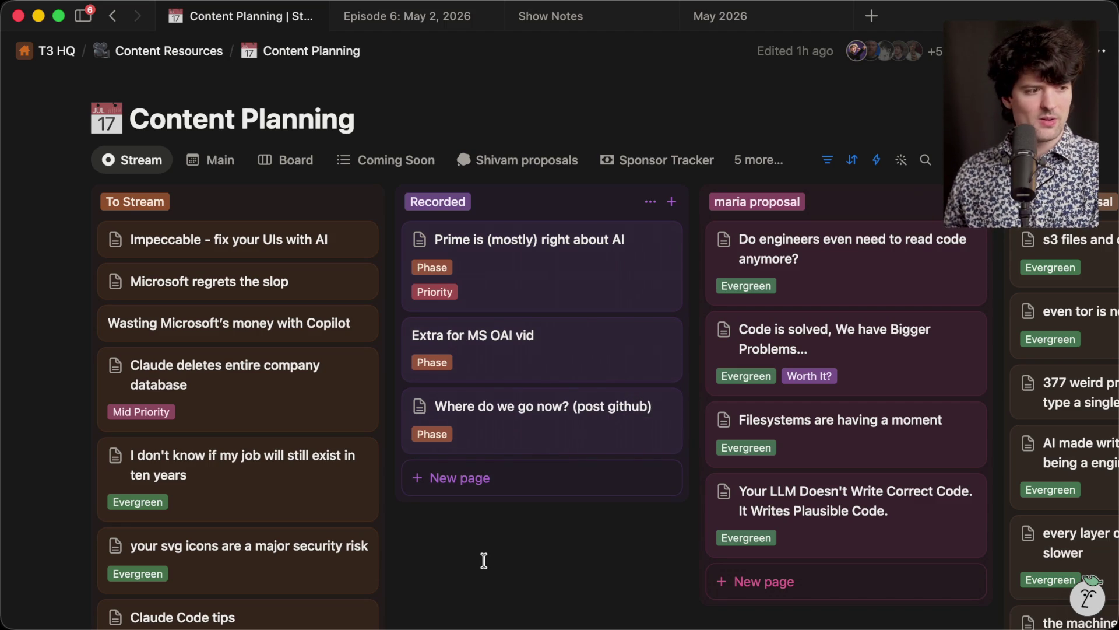
key("super+Tab")
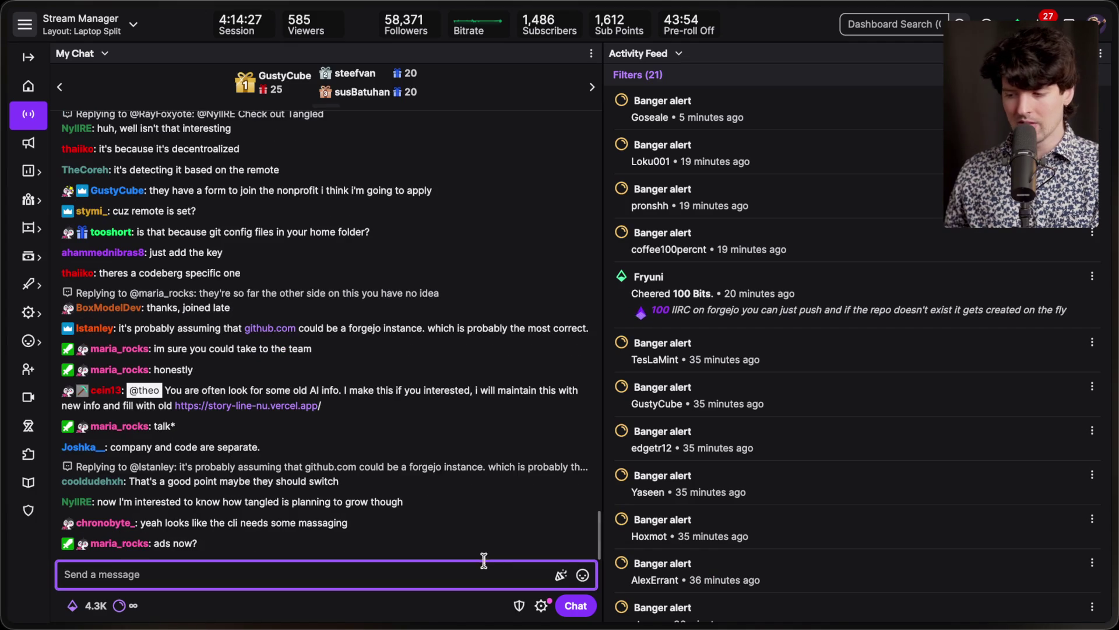
Step: Load twitch.tv in a new tab and pause the featured stream
key("super+t")
type("twitch.tv/")
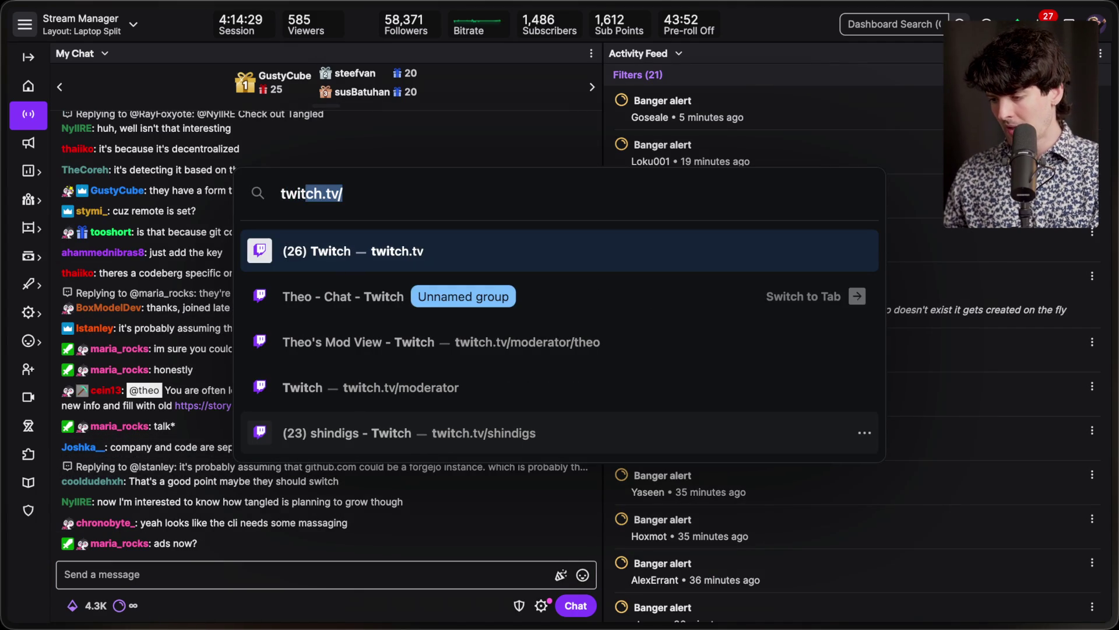
key("Return")
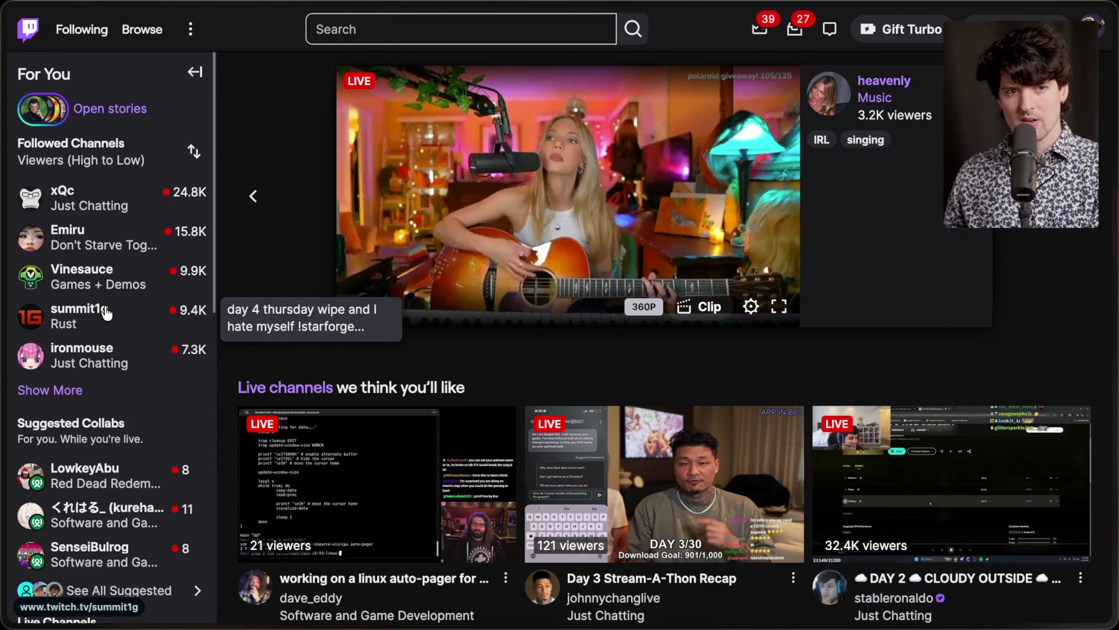
left_click(353, 309)
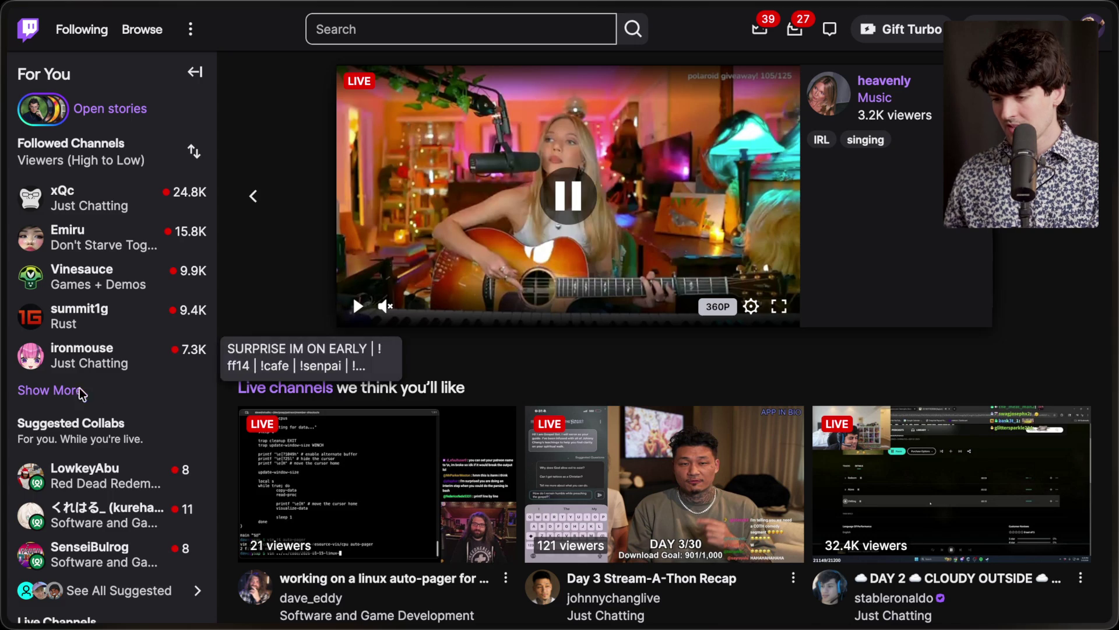
Step: Expand the Followed Channels list repeatedly to confirm CodeMiko is live
left_click(64, 390)
scroll(155, 394, "down", 6)
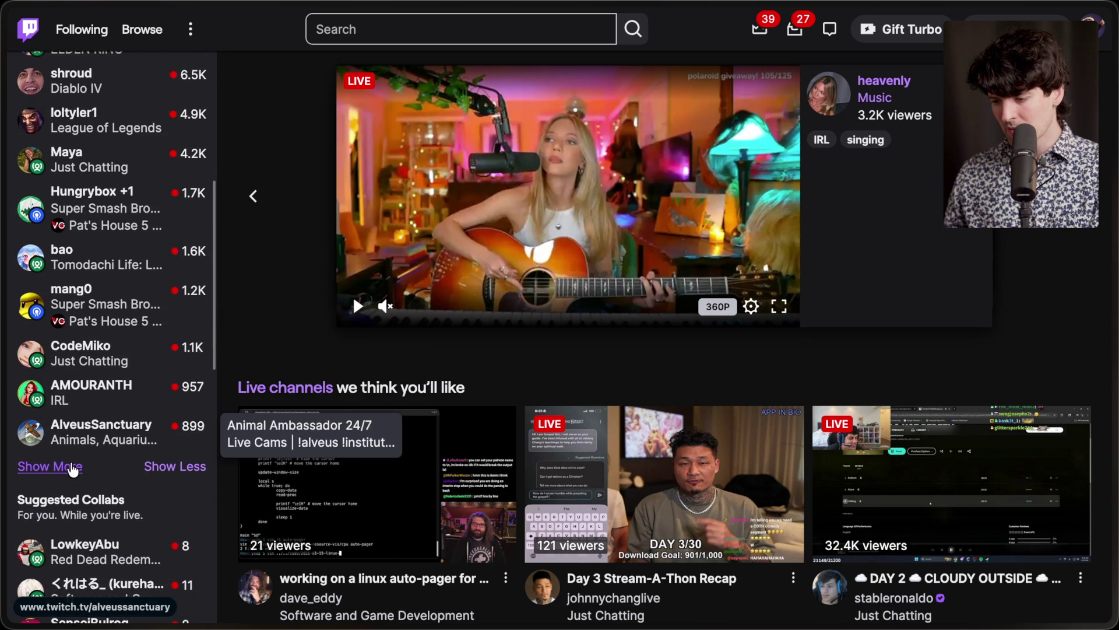
left_click(58, 465)
scroll(71, 469, "down", 4)
scroll(64, 495, "down", 3)
left_click(57, 527)
scroll(87, 495, "down", 10)
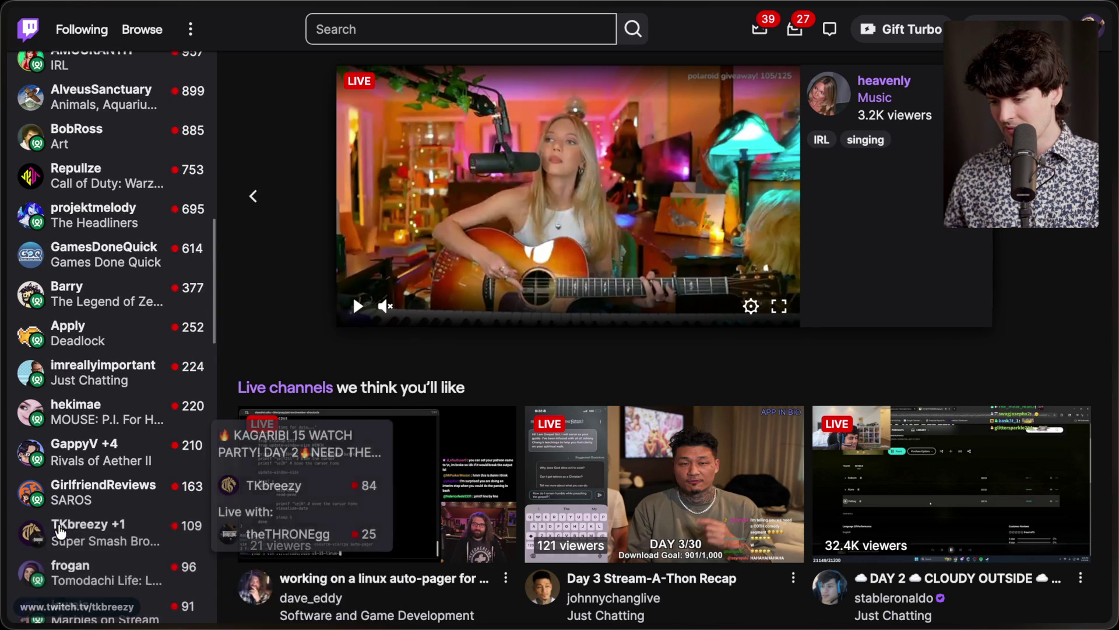
scroll(121, 468, "down", 3)
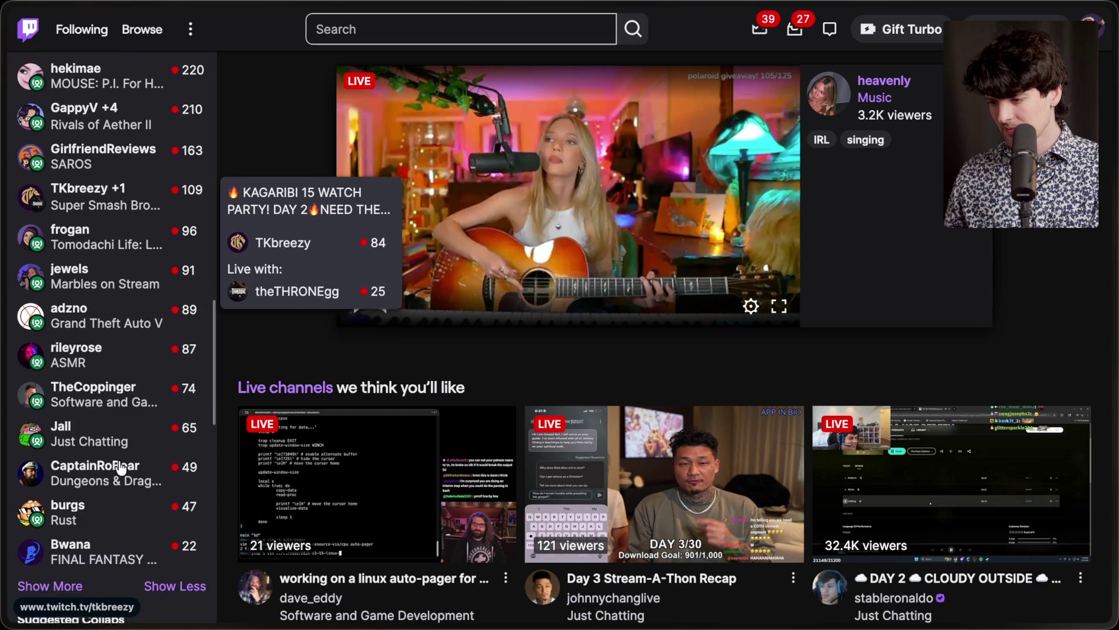
left_click(70, 536)
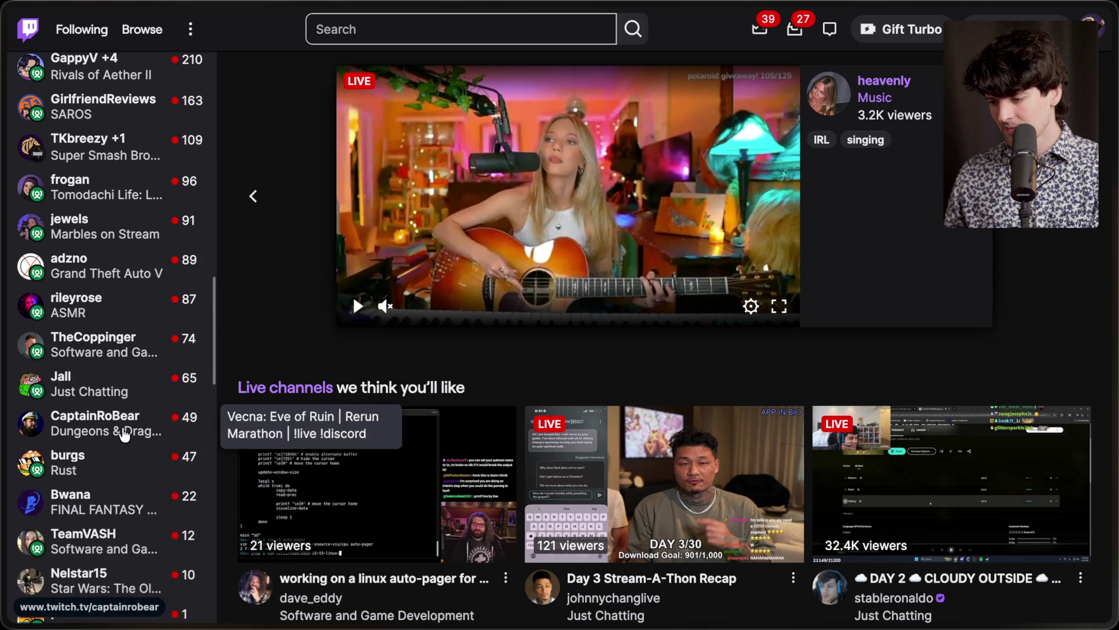
scroll(120, 432, "down", 4)
scroll(123, 434, "up", 20)
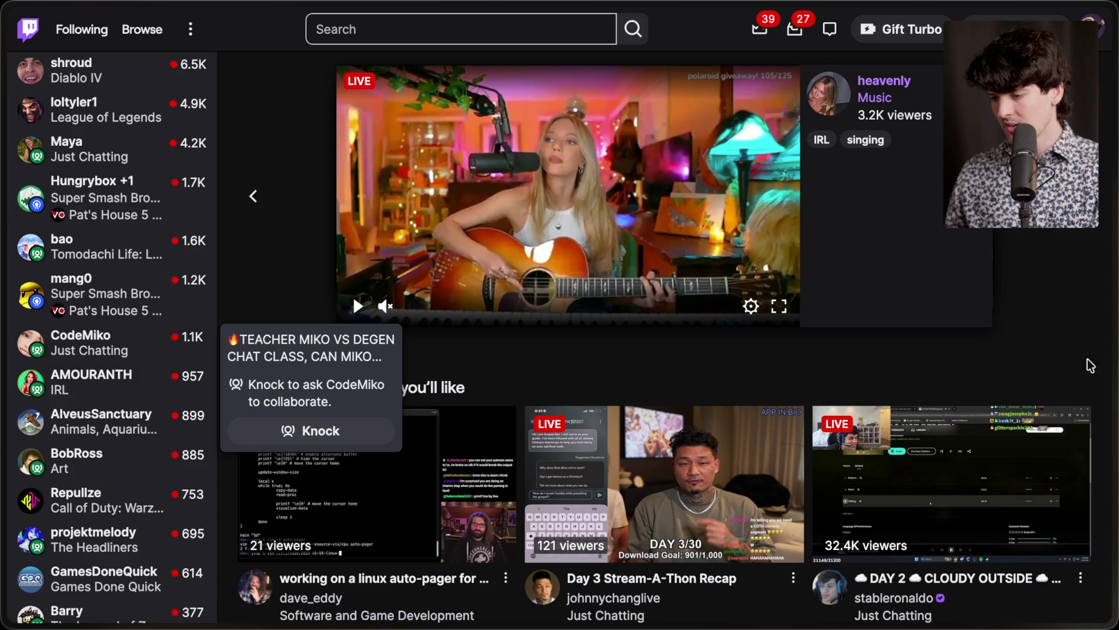
Step: Return to the Stream Manager tab and type '/raid codemiko' in chat without sending
mouse_move(1110, 376)
left_click(915, 135)
type("/raid codemiko")
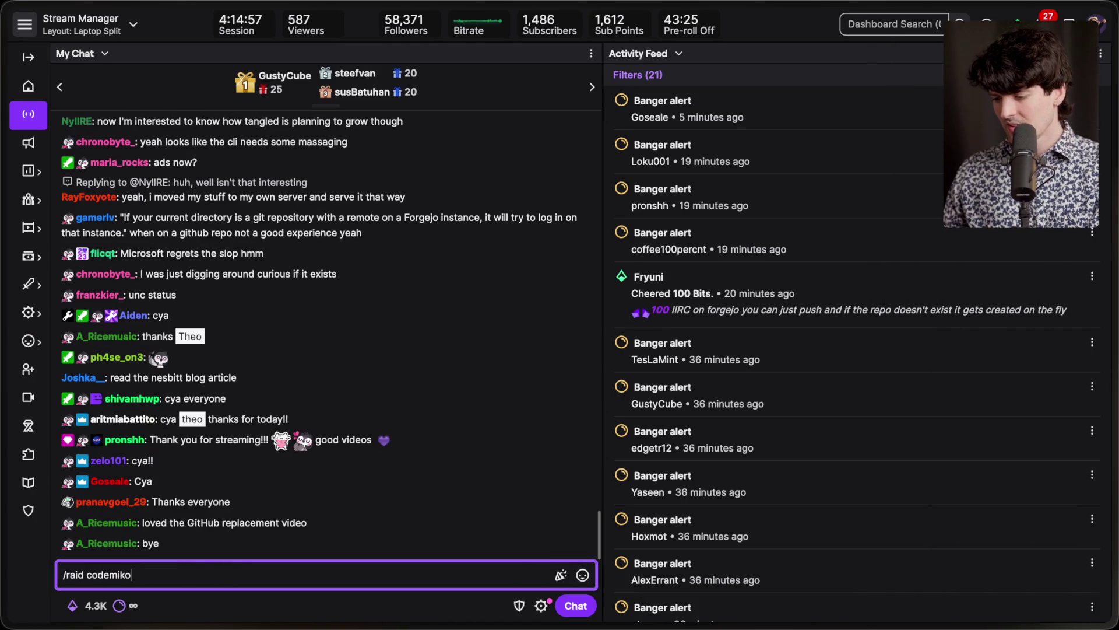
key("super+Tab")
key("super+Tab")
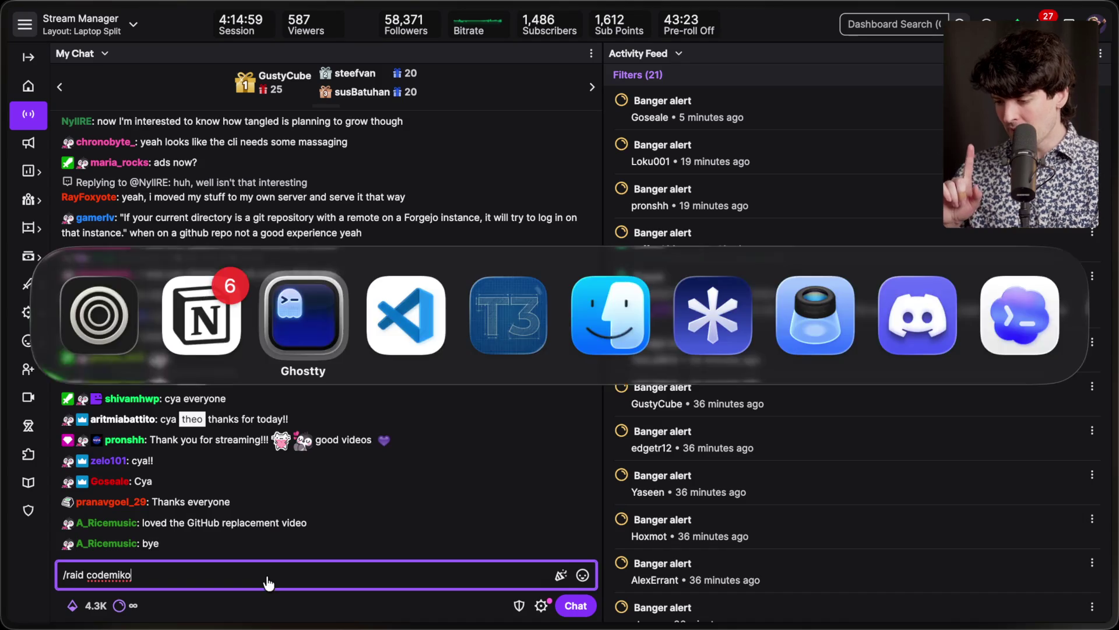
key("super+Tab")
Step: Bring Ghostty forward and step through terminal session tabs 1, 4, 5 and 6
key("Tab")
key("super+1")
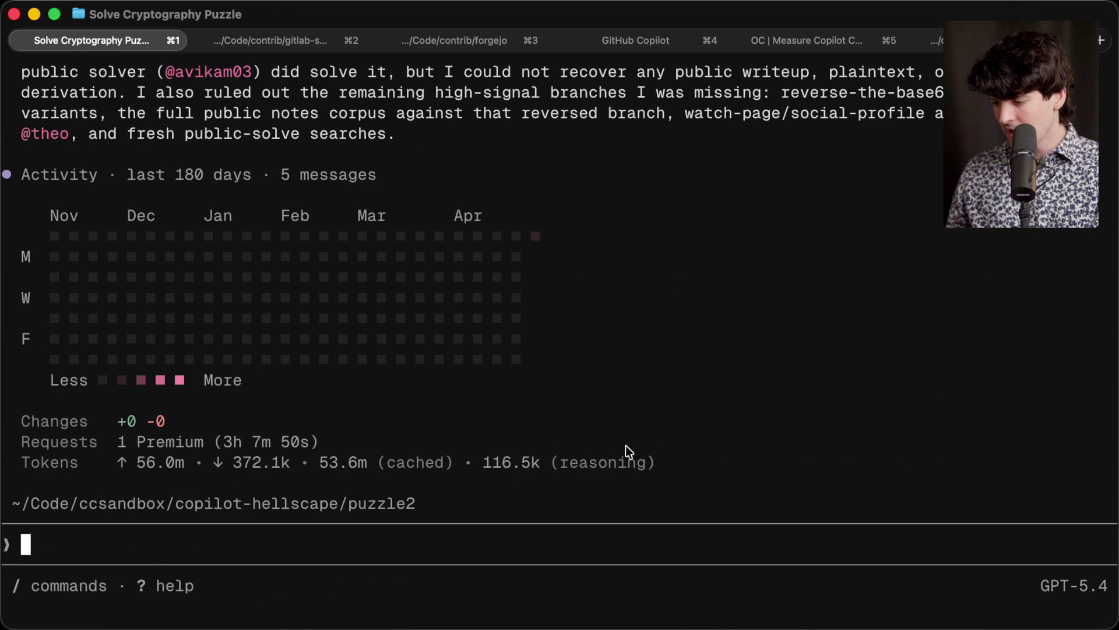
key("super+4")
key("super+5")
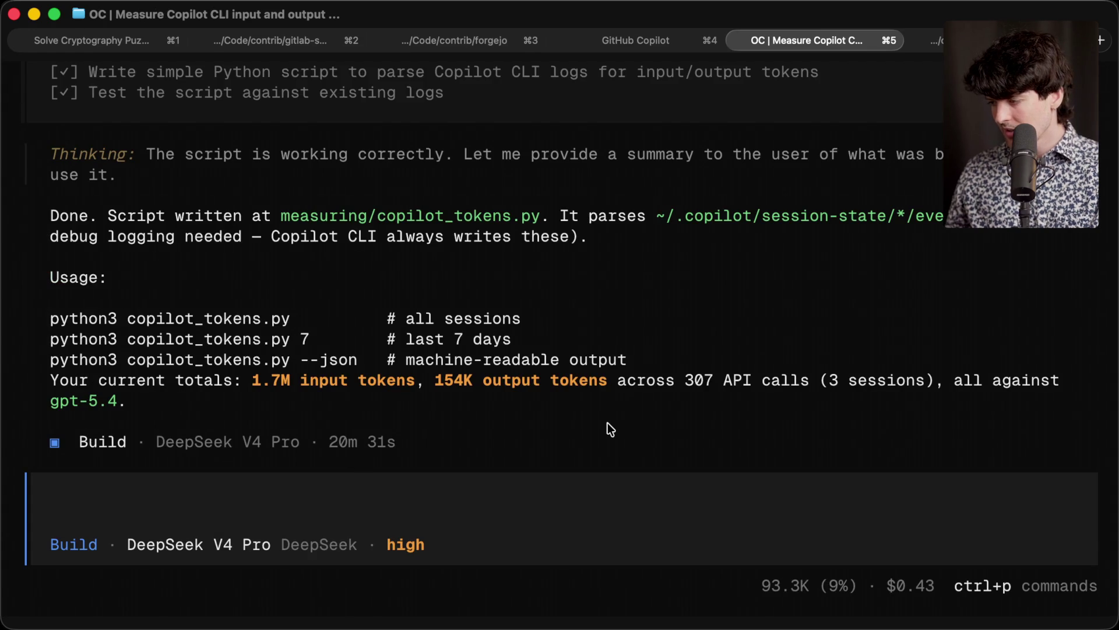
key("super+6")
Step: Rerun copilot-tokens from history, showing 629 API calls and 1.7M input tokens, then quit it
key("ctrl+r")
type("co")
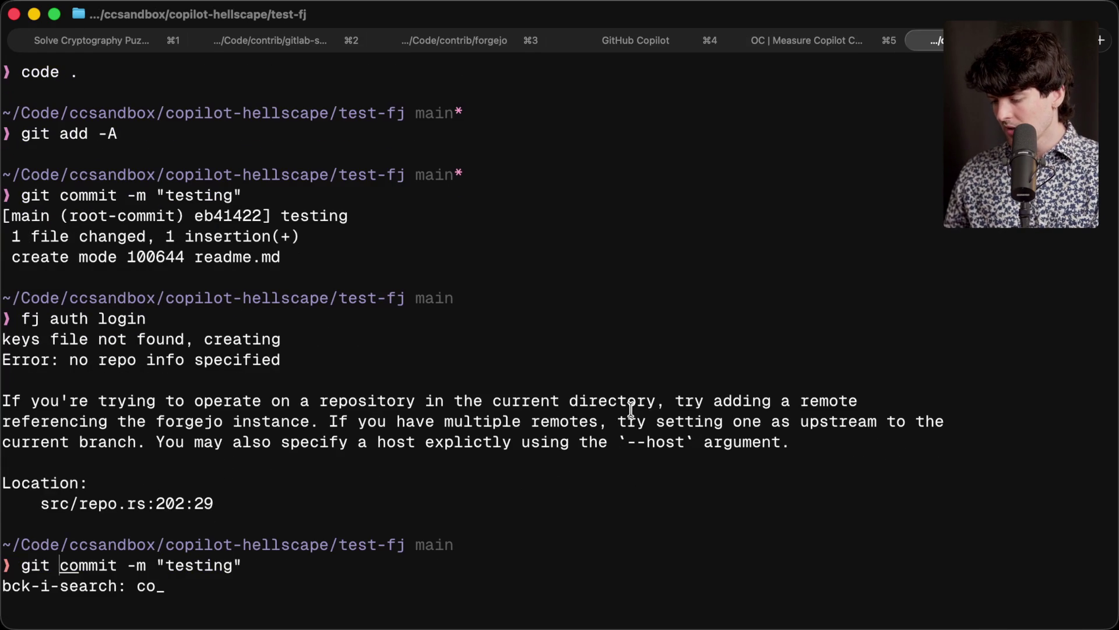
key("BackSpace")
type("opil")
key("Return")
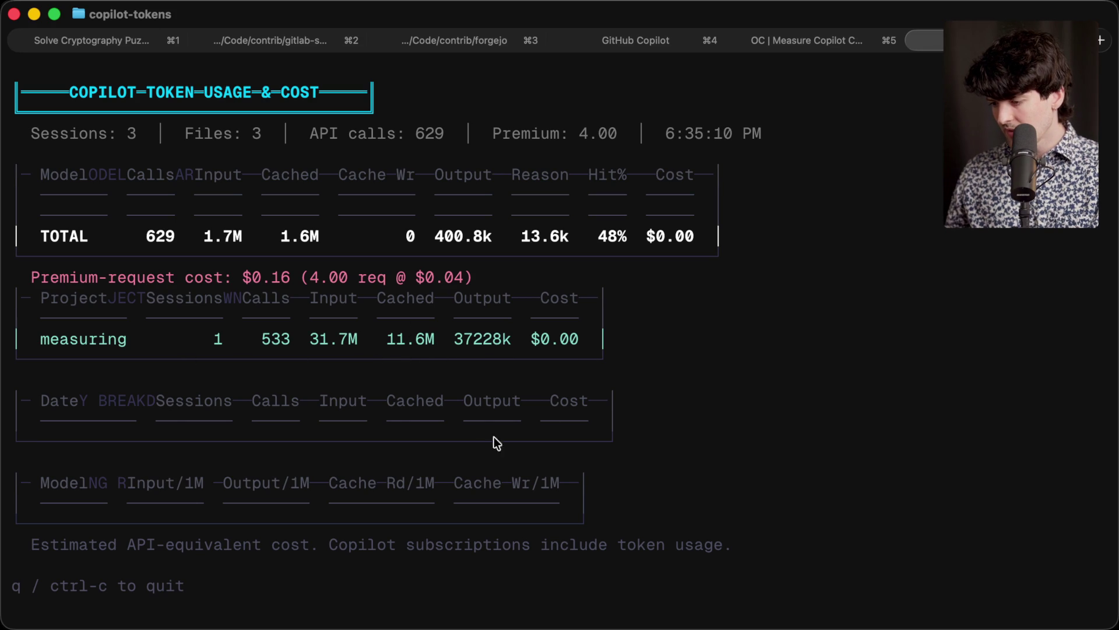
key("q")
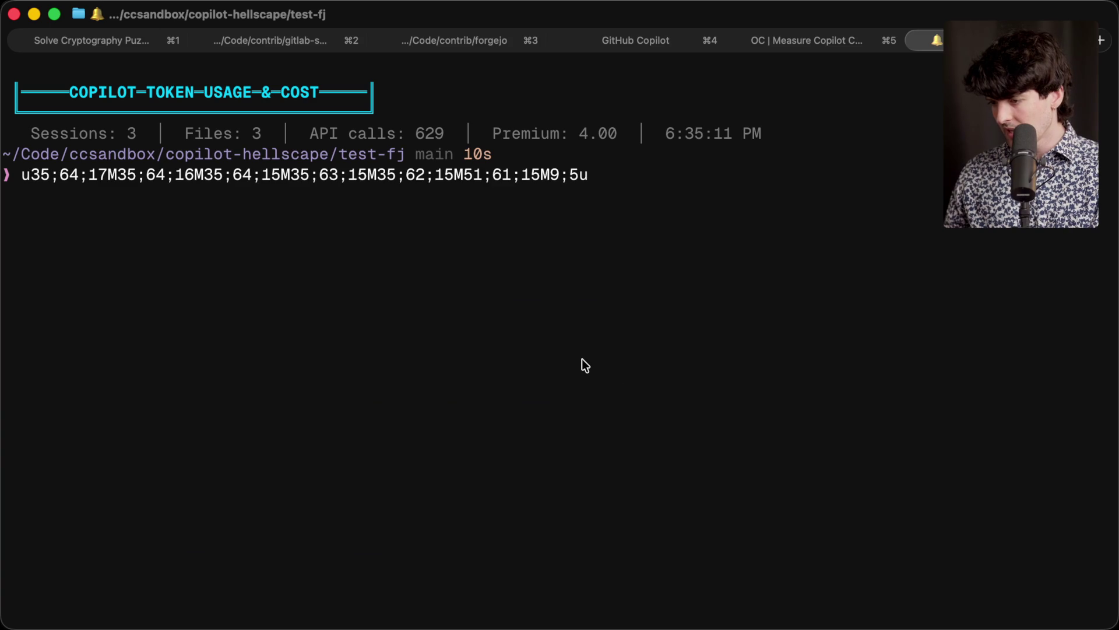
Step: Close the copilot-tokens tab and return to the Solve Cryptography Puzzle session
type("cl")
key("Return")
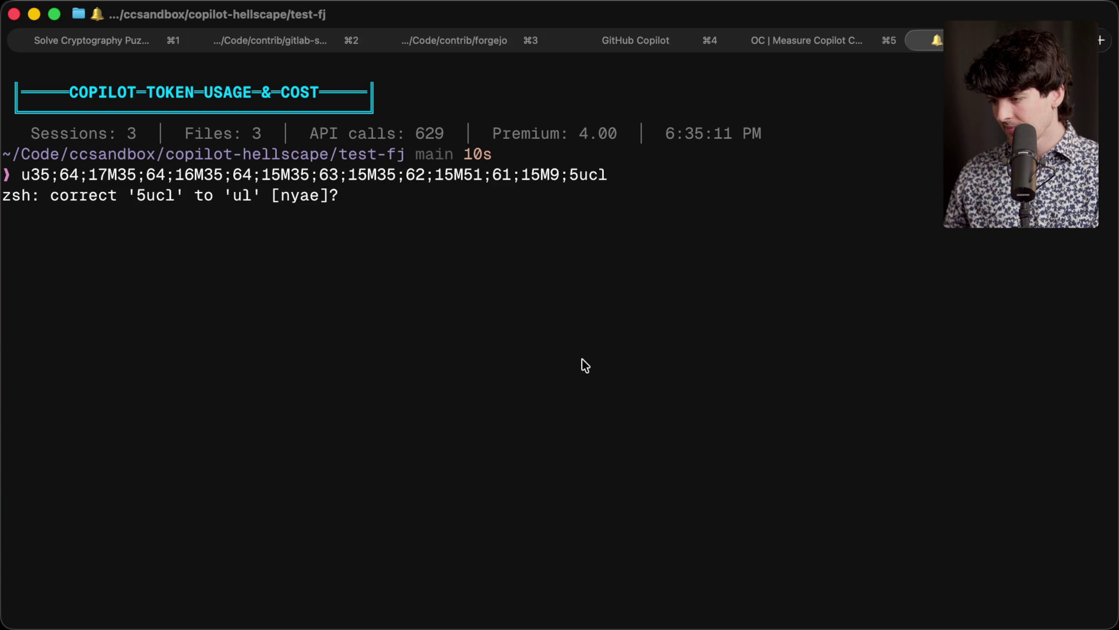
type("n")
key("super+w")
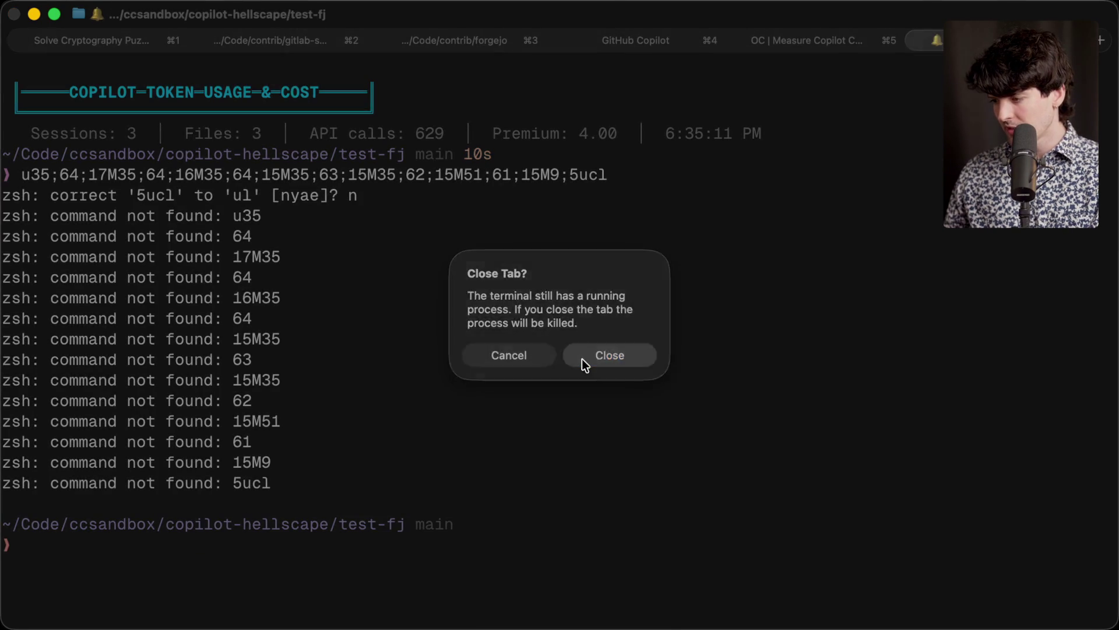
left_click(582, 357)
key("ctrl+Tab")
key("ctrl+Tab")
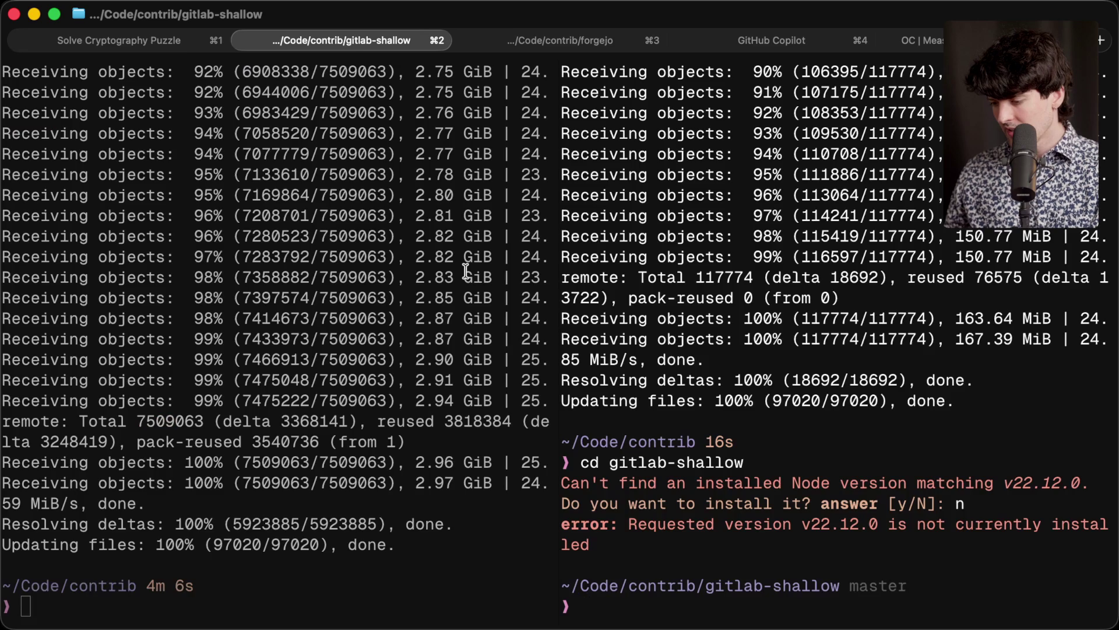
key("ctrl+Tab")
key("ctrl+shift+Tab")
key("ctrl+shift+Tab")
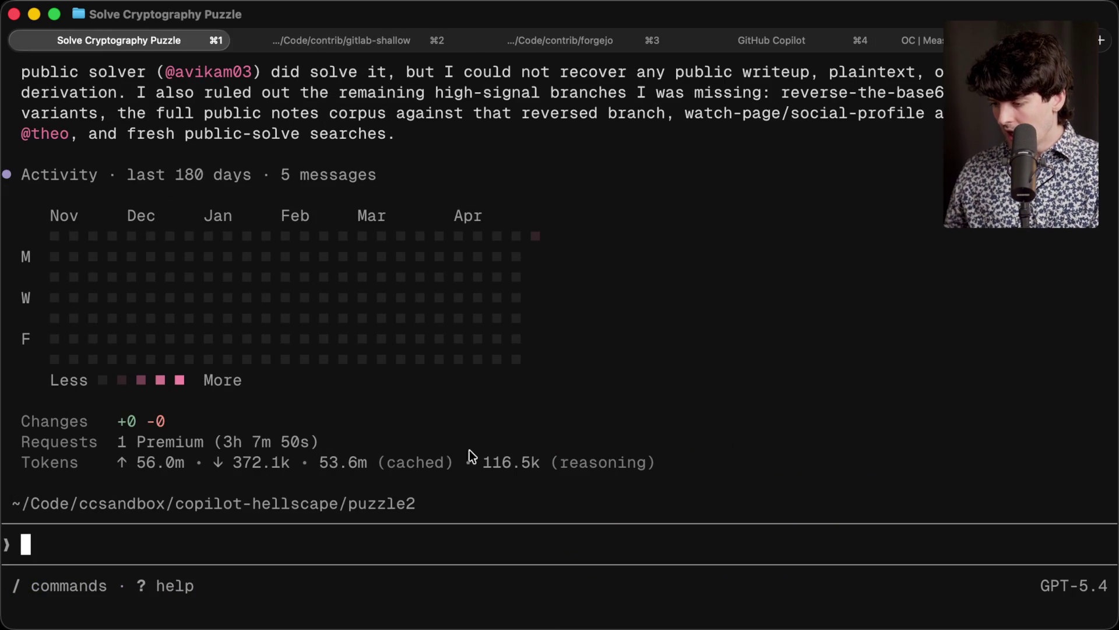
Step: Copy the 53.6m cached token count and enter '53.6million *' in the Raycast calculator
left_click_drag(363, 467, 365, 467)
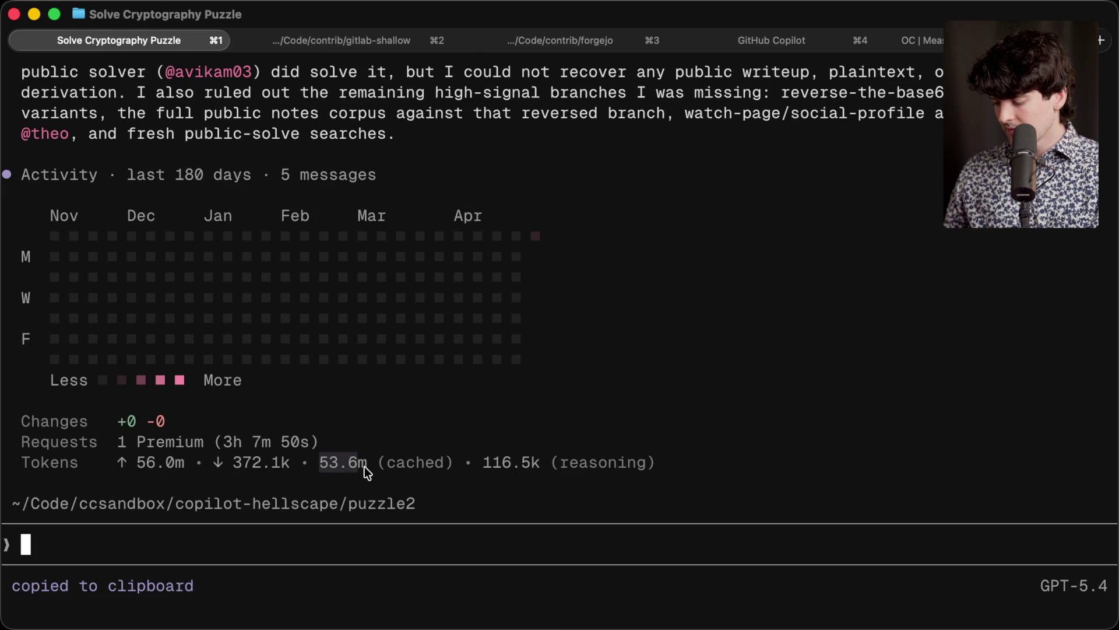
key("super+space")
key("Down")
key("Return")
type("53.6million *")
Step: Dismiss the calculator and open a new browser tab for a search
key("super+space")
key("super+space")
key("Escape")
key("super+Tab")
key("super+t")
Step: Search 'gpt-5.4 pricing' and read OpenAI's rates: $2.50 input, $0.25 cached, $15.00 output per 1M
type("gpt-5.")
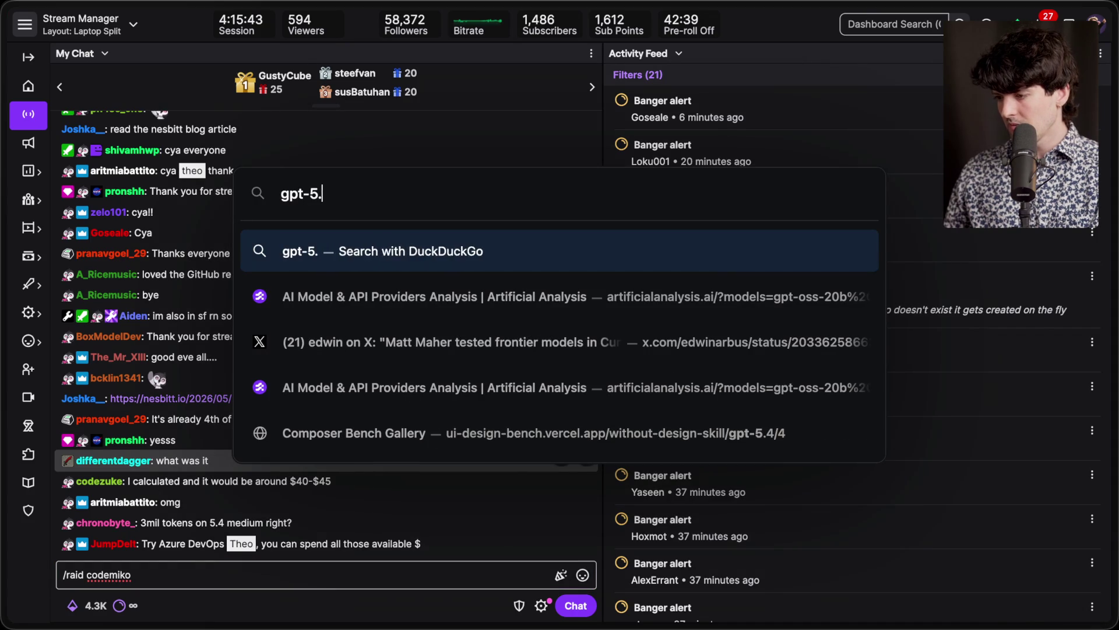
type("4 pricing")
key("Return")
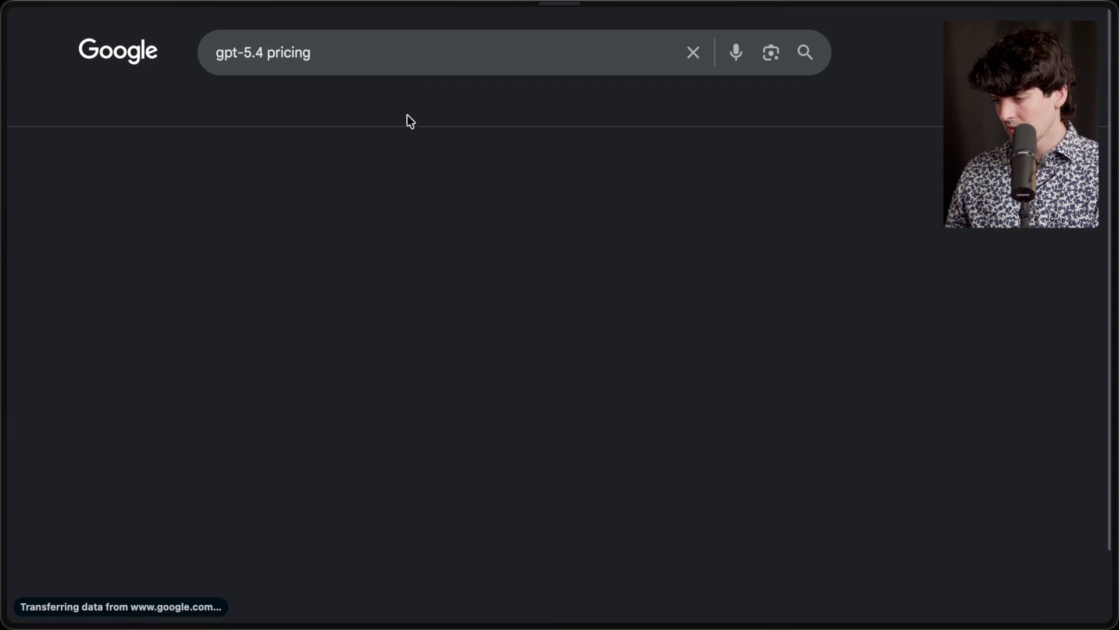
left_click(200, 198)
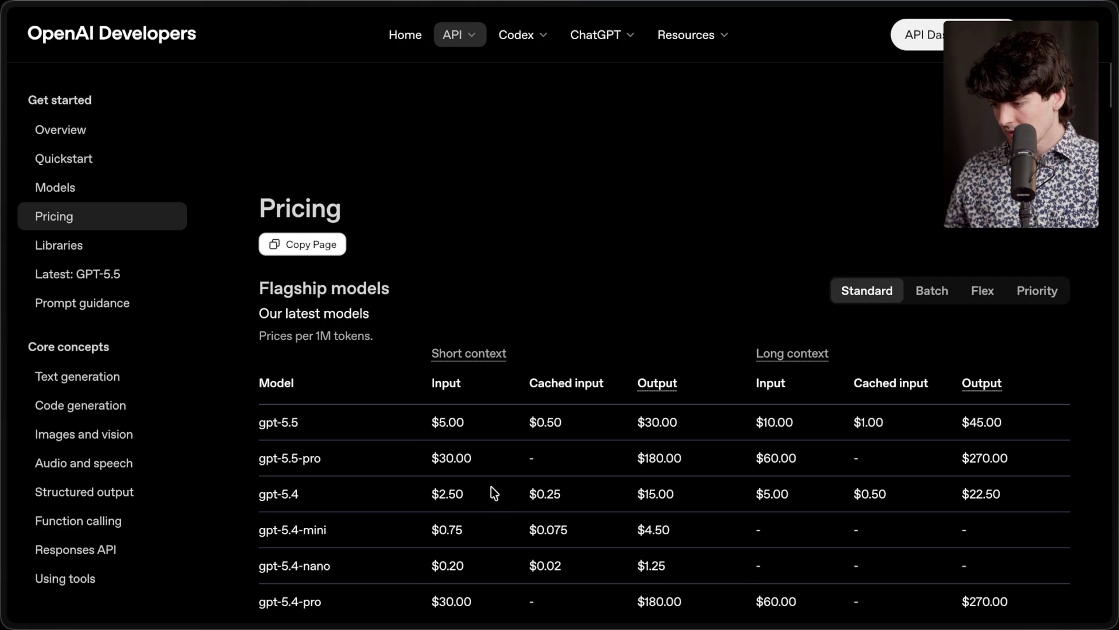
scroll(449, 458, "down", 2)
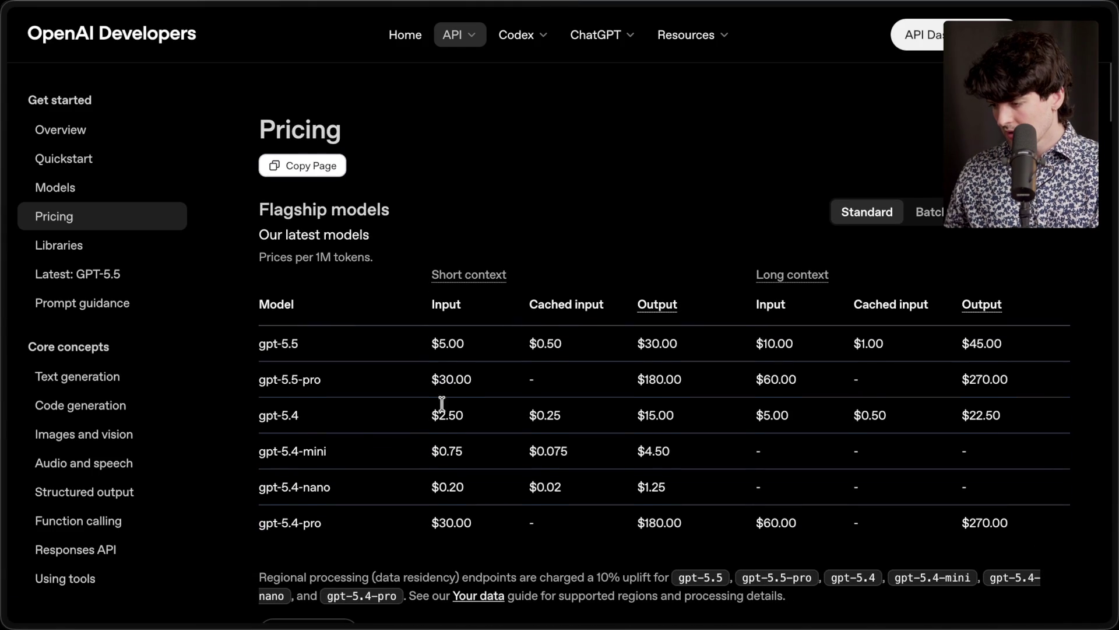
key("super+Tab")
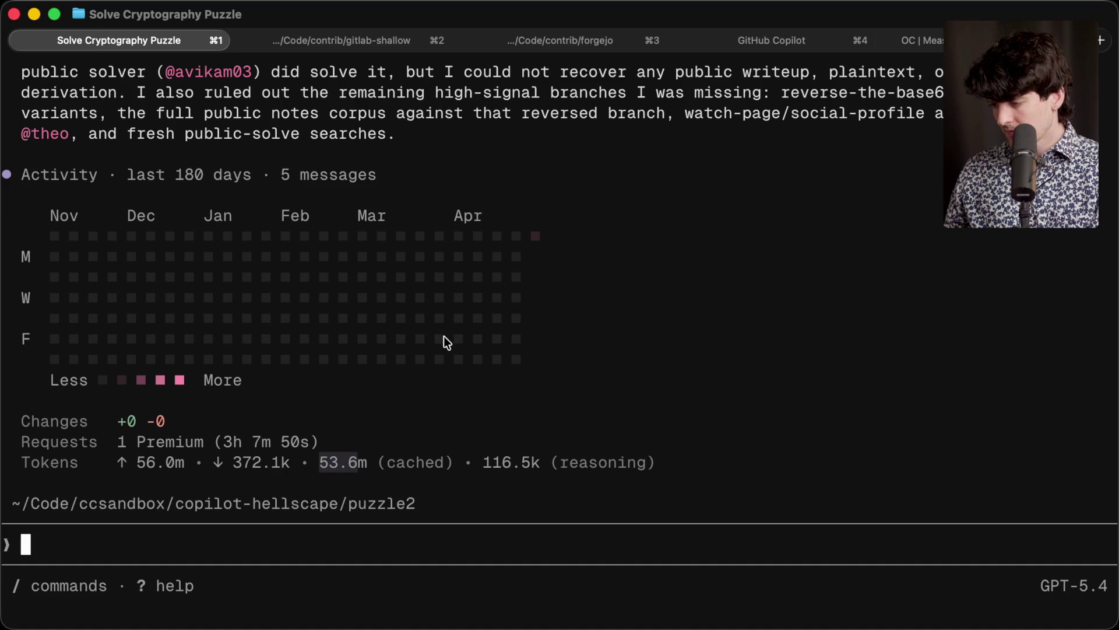
Step: Edit the calculator entry to 53.6 * 0.50 and copy the 26.8 result
key("super+space")
key("Right")
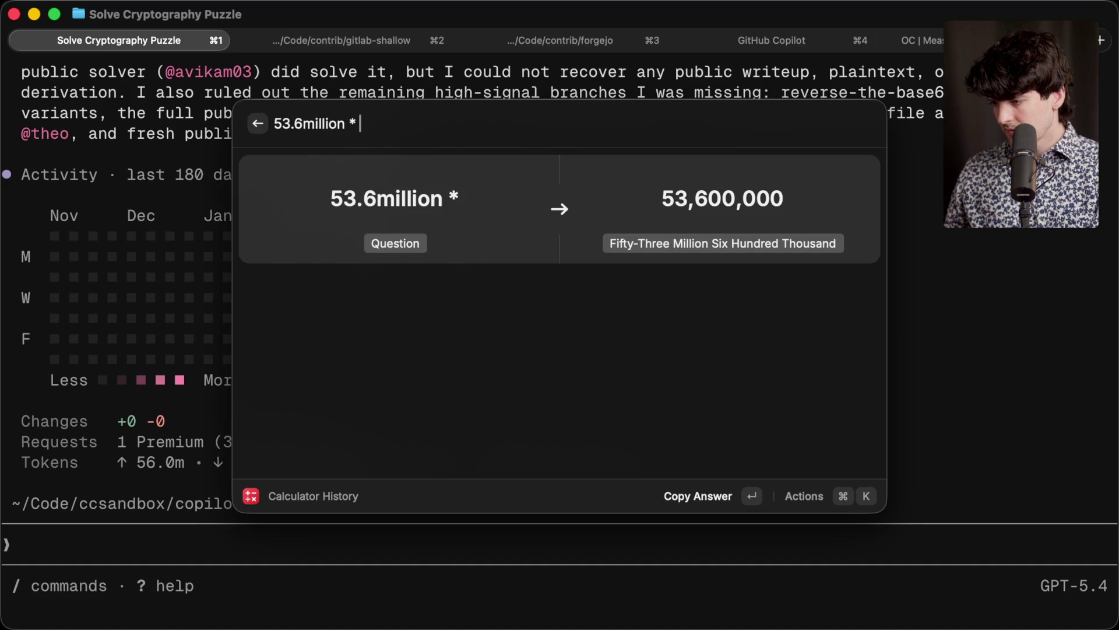
key("alt+Left")
key("alt+Right")
key("alt+BackSpace")
key("super+z")
key("Right")
key("BackSpace")
key("BackSpace")
key("BackSpace")
key("BackSpace")
key("BackSpace")
key("BackSpace")
key("Right")
key("Right")
type("0.50")
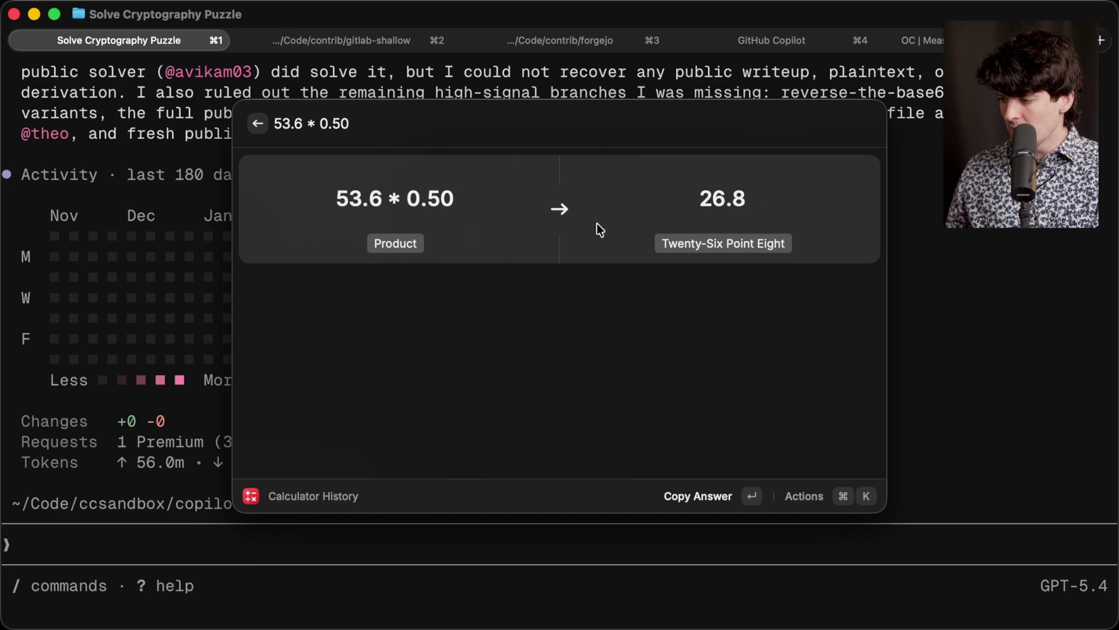
key("Return")
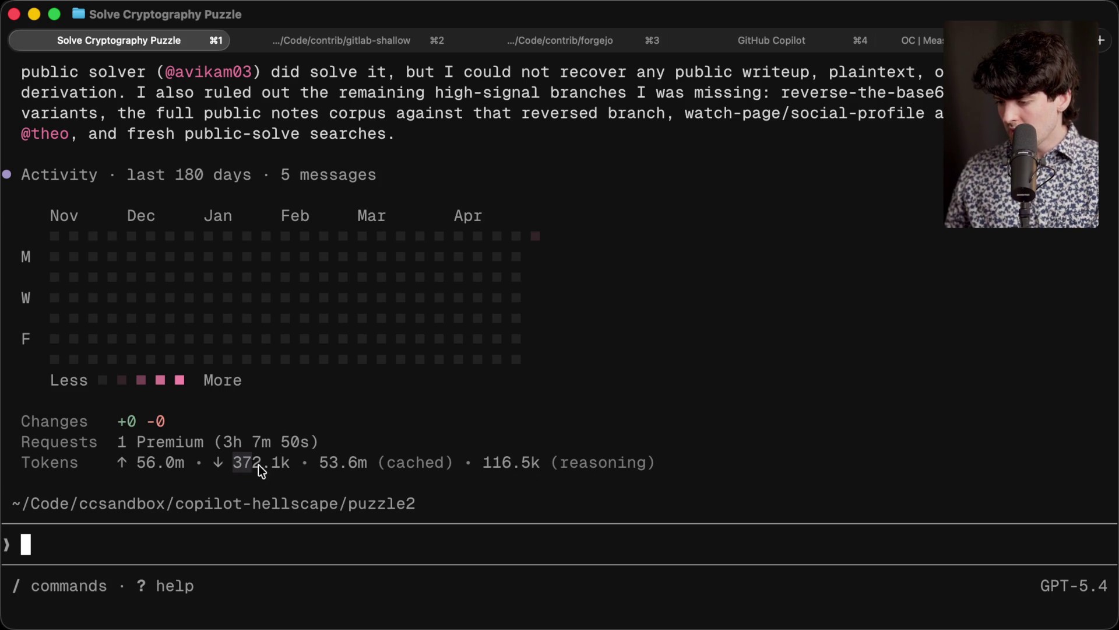
Step: Paste the 372.1k output token count into the calculator as '372.1k / 1 million *'
left_click(283, 467)
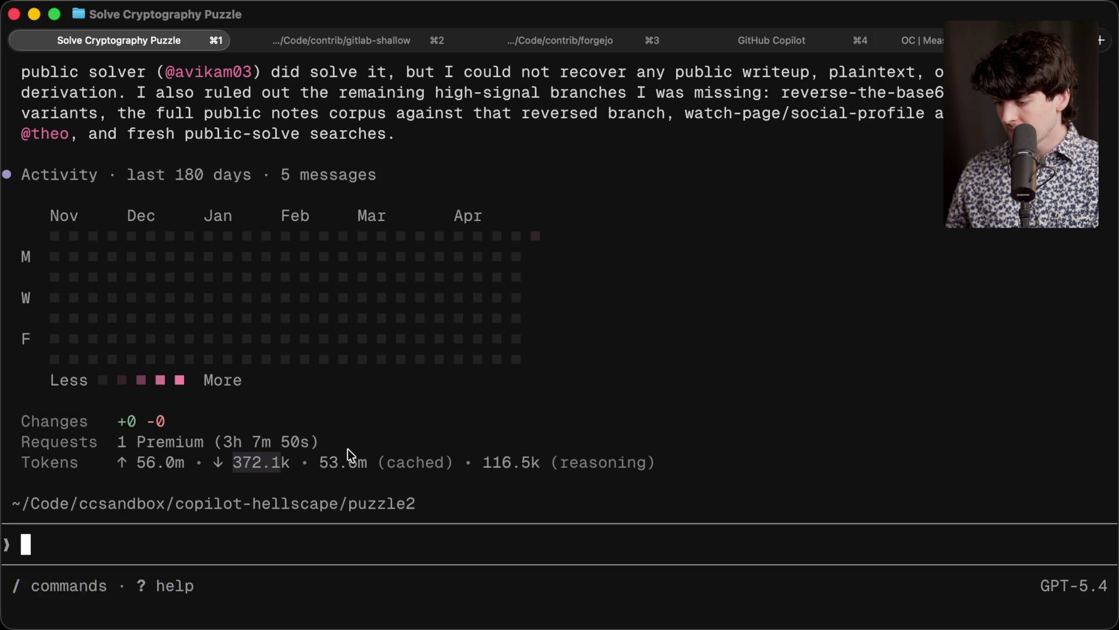
key("alt+space")
key("super+v")
type("k / 1 million *")
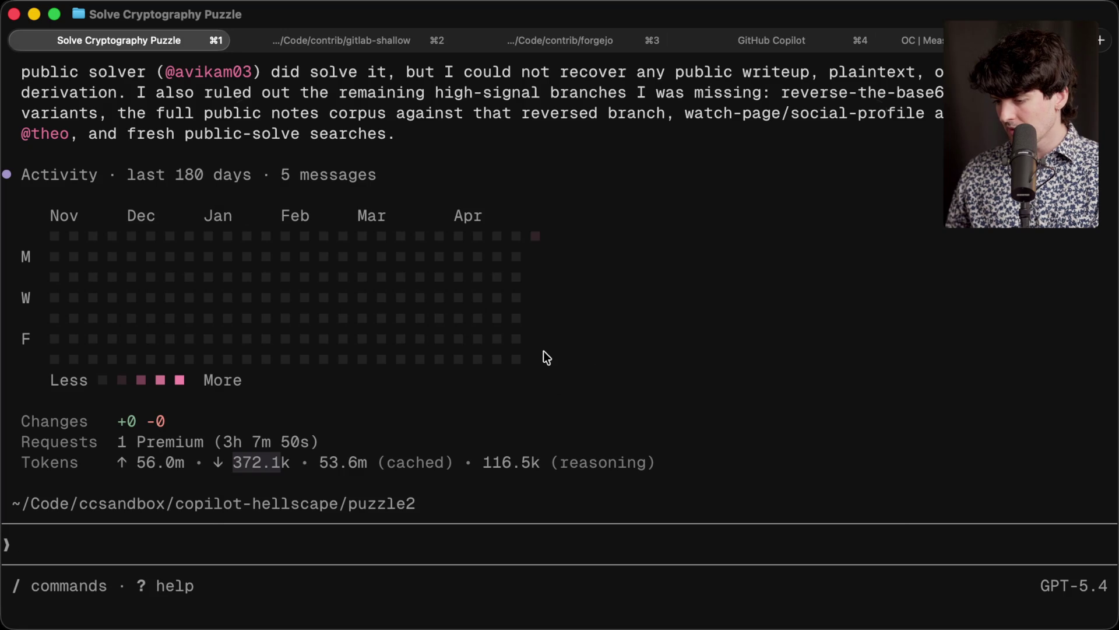
key("super+space")
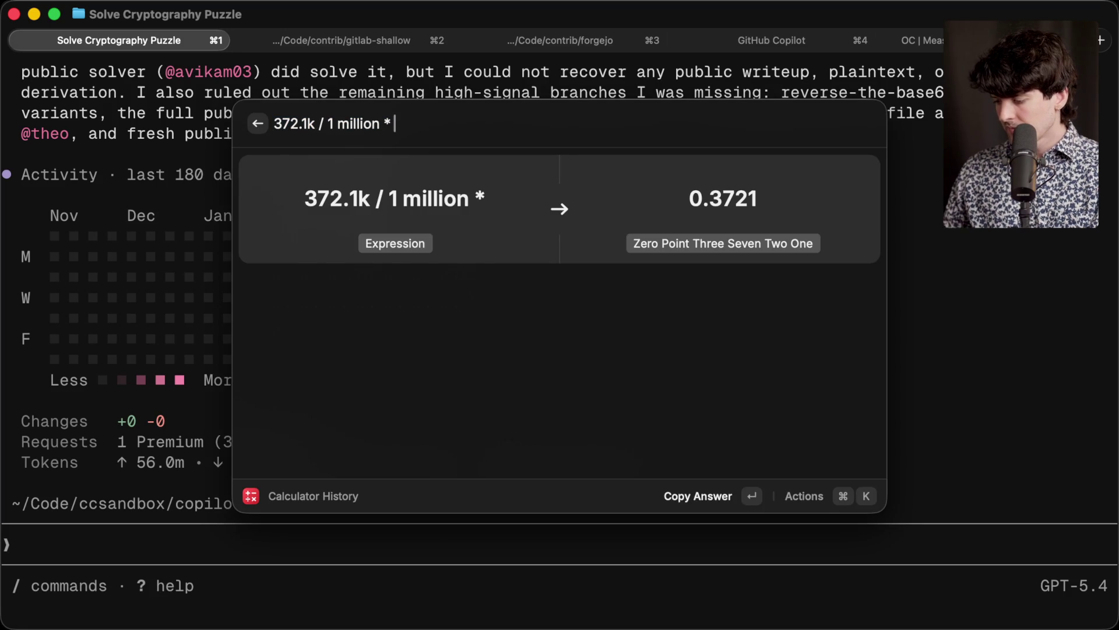
Step: Bracket the output term, multiply it by 15, and append '+ ()' for the next term
type(")")
key("super+Left")
type("(")
key("alt+Right")
key("alt+Right")
key("alt+Right")
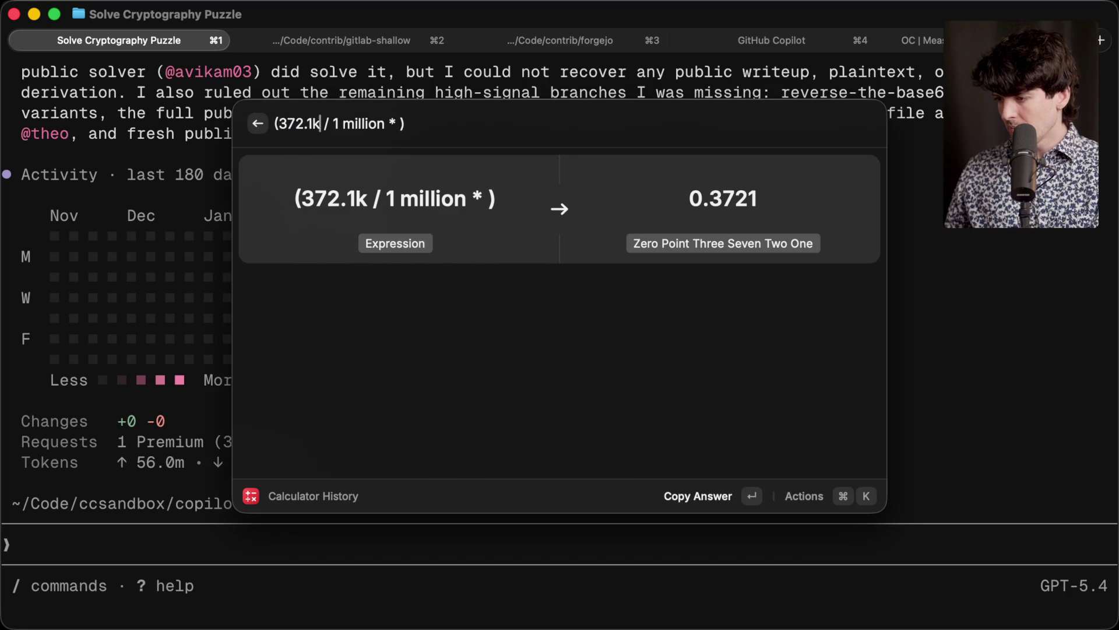
key("alt+Left")
key("alt+Right")
key("Right")
key("Right")
key("Right")
type("15")
key("Right")
type("+ ()")
key("Left")
Step: Fill the empty bracket with the 53.6 cached tokens times .25 and add a plus sign
key("Escape")
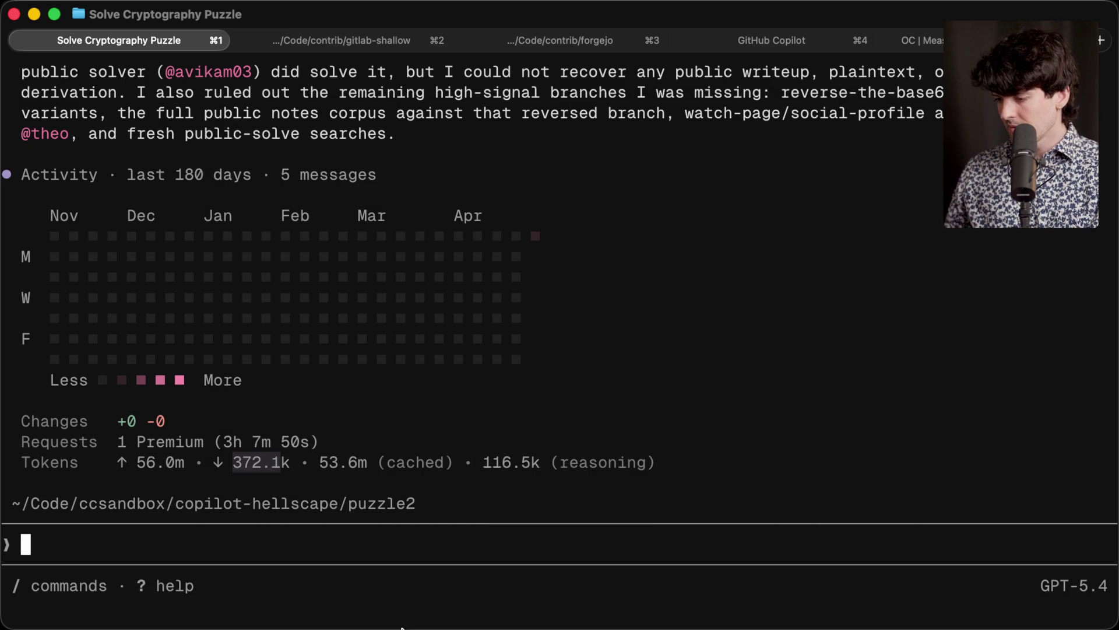
key("super+c")
key("super+space")
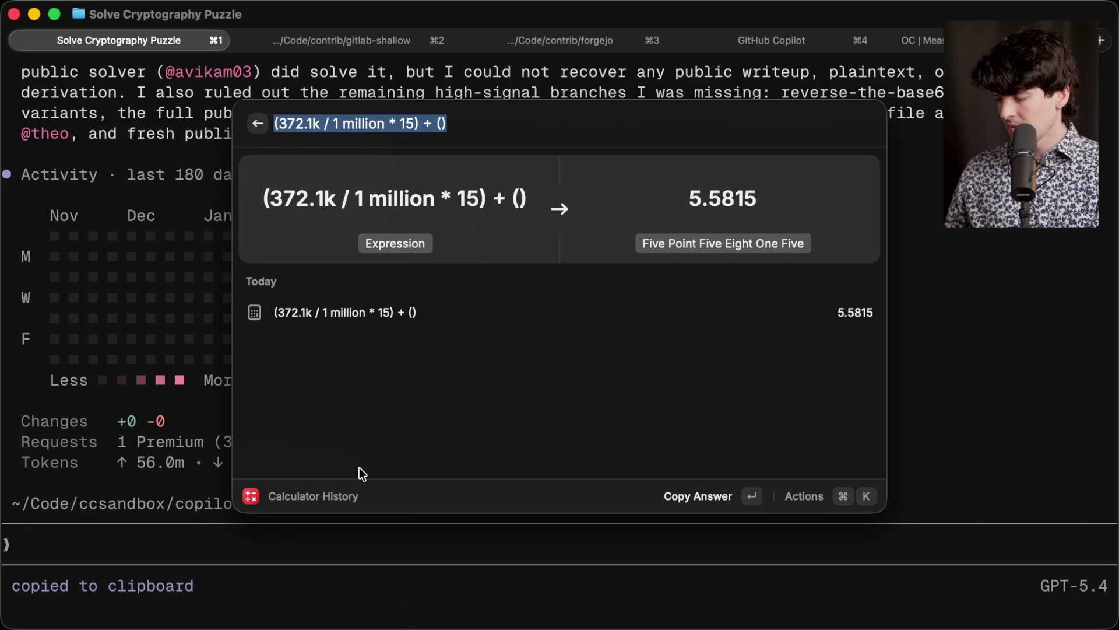
key("super+v")
type("* .2")
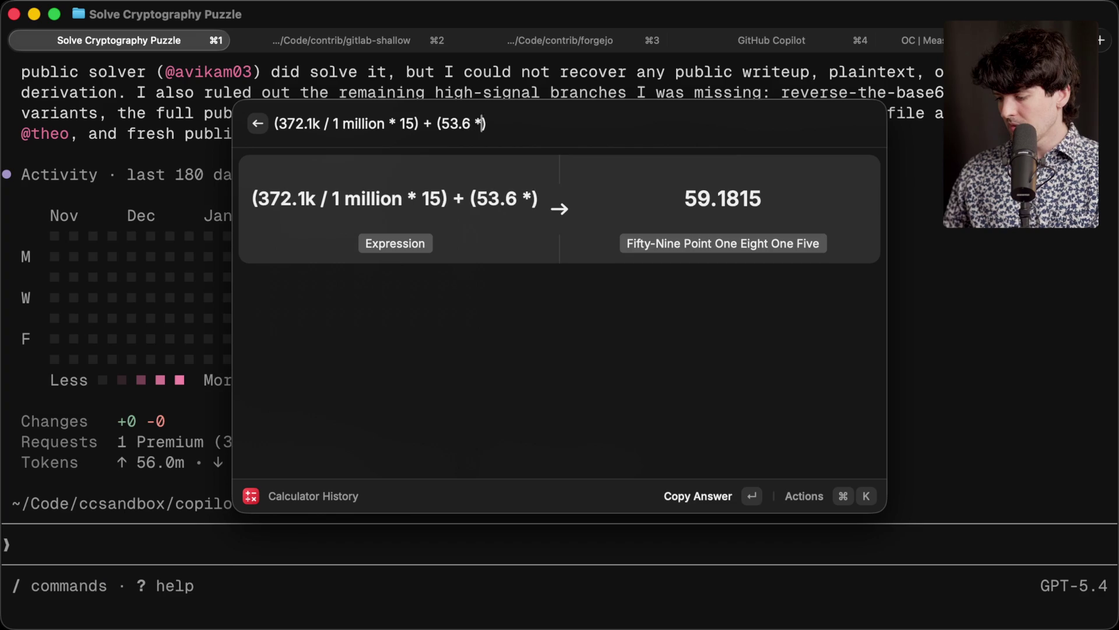
type("5")
key("Right")
type("+")
key("Escape")
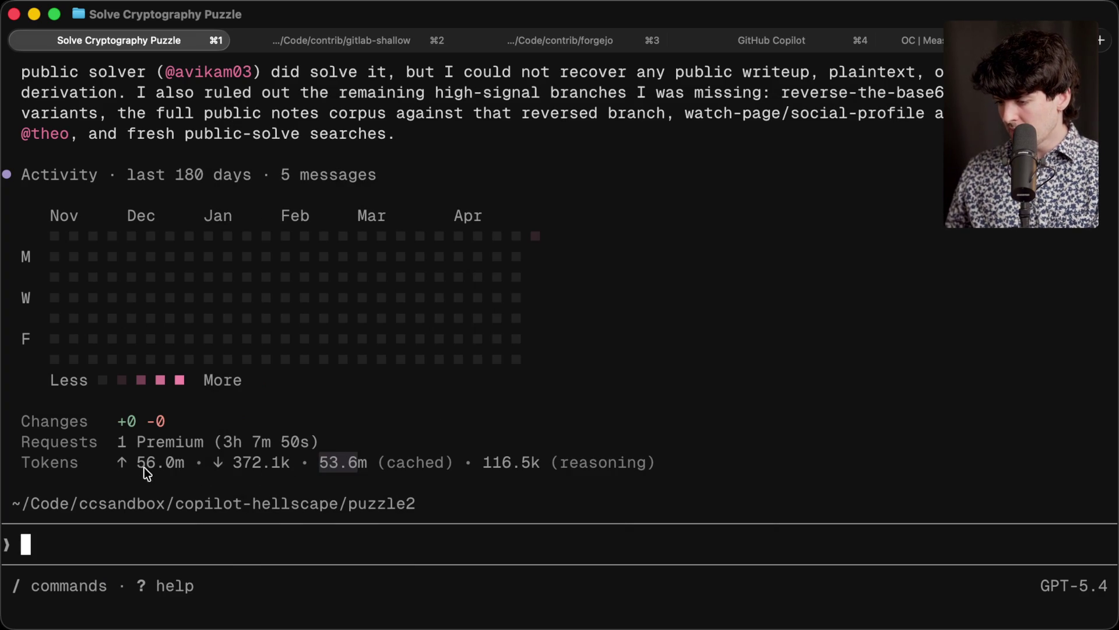
Step: Append (2.4 * 2.50) for input tokens, totalling 24.9815, and recheck the pricing page
key("super+space")
key("Right")
type("(")
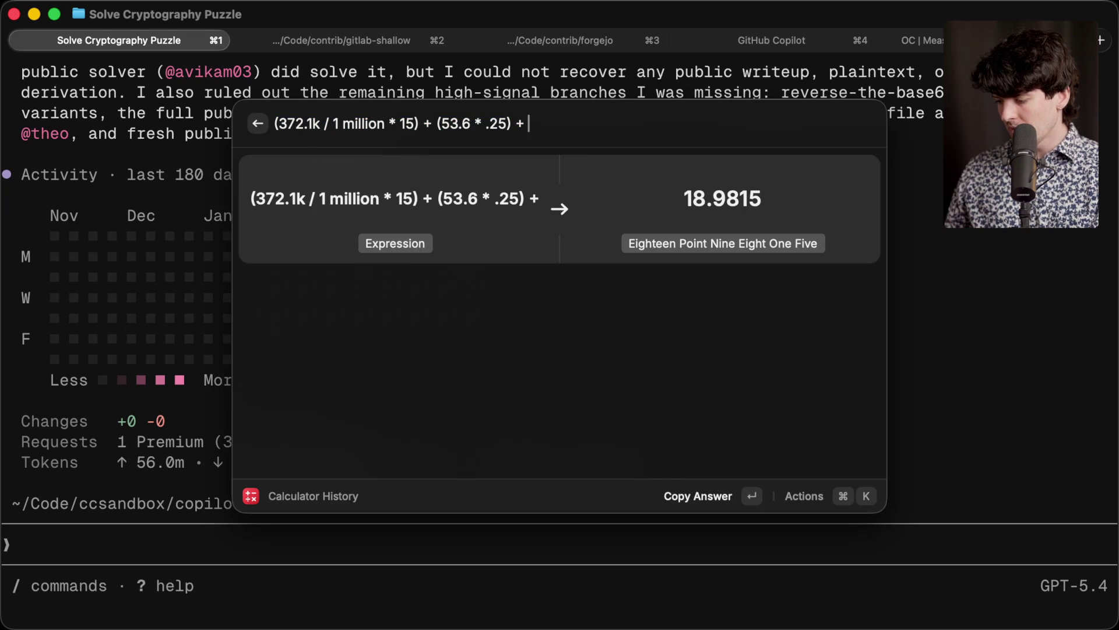
type("2.4 * ")
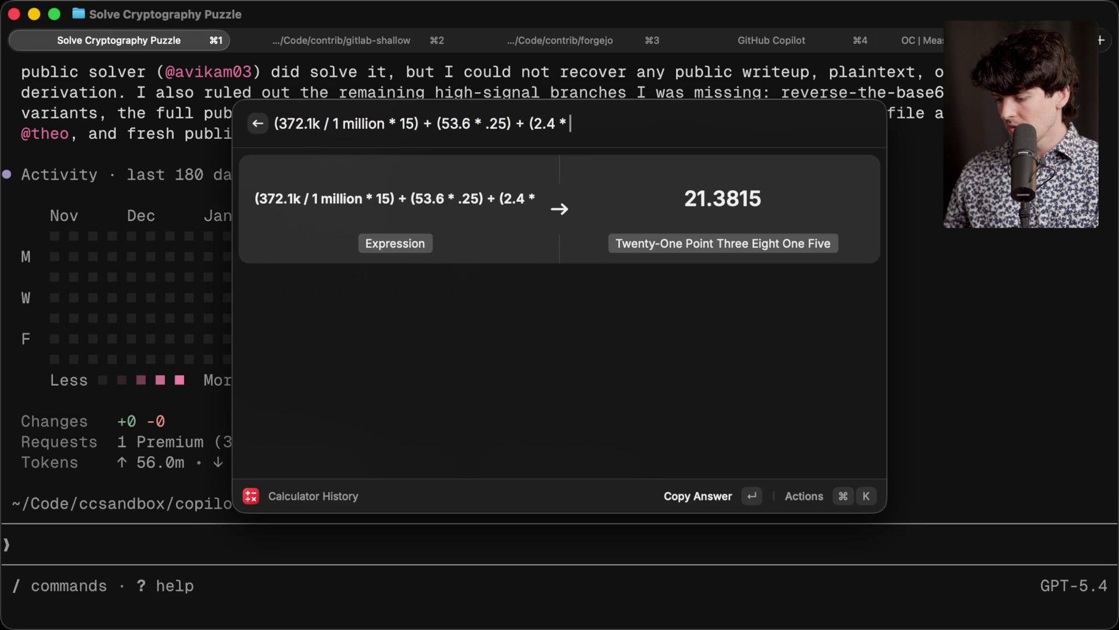
type("2.50)")
key("Return")
key("super+Tab")
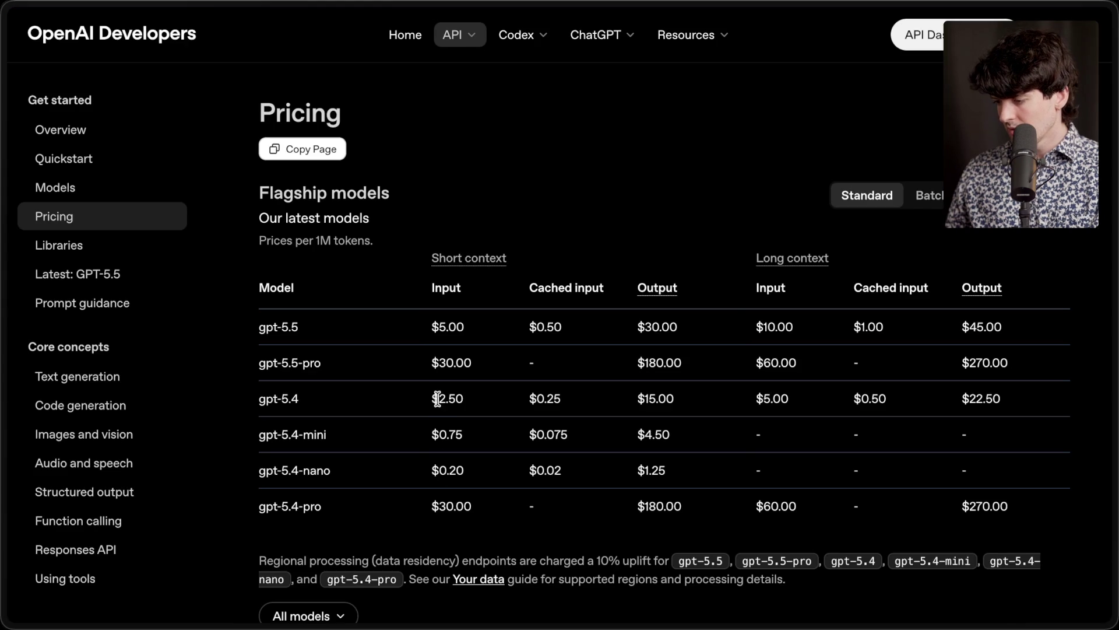
key("super+Tab")
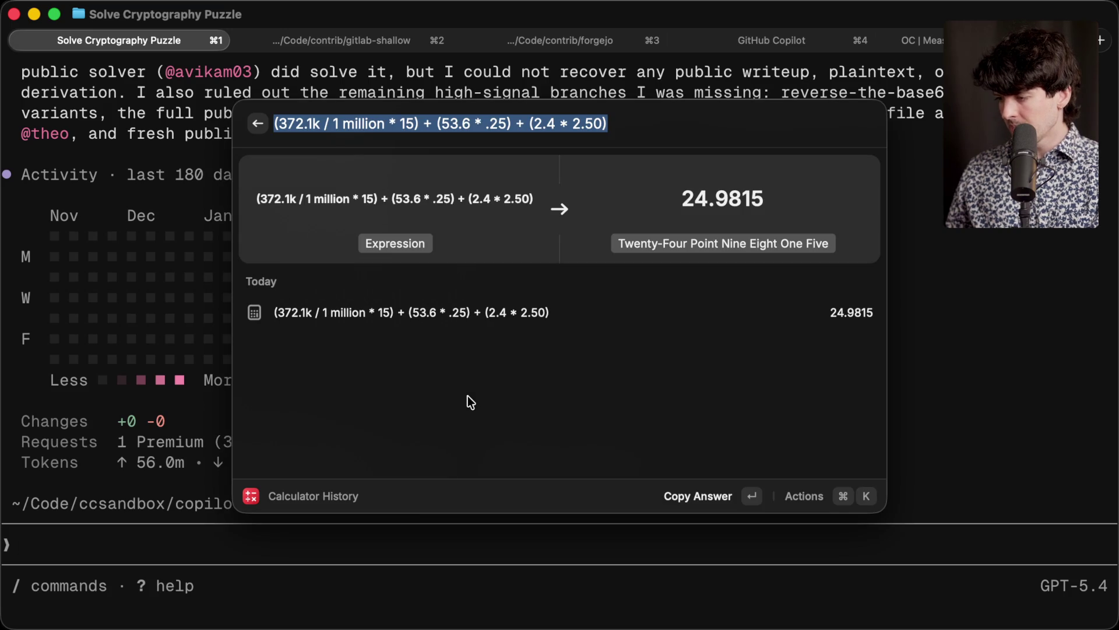
Step: Multiply the copied 24.9815 total by 1500 to get 37,472.25
key("Right")
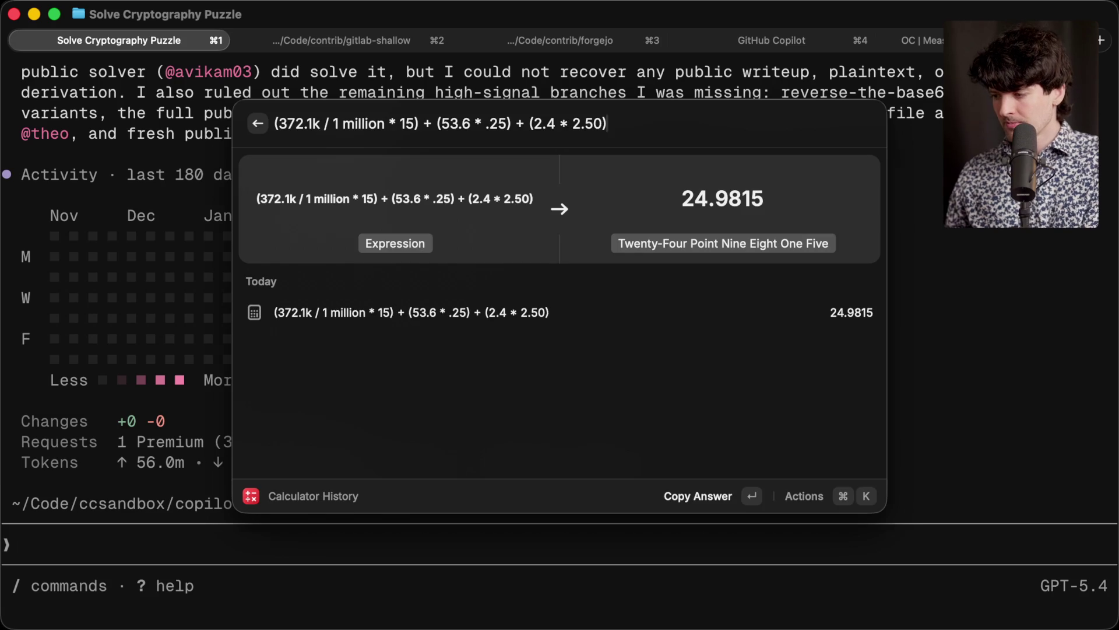
key("Return")
key("super+space")
key("super+v")
type("* 1500")
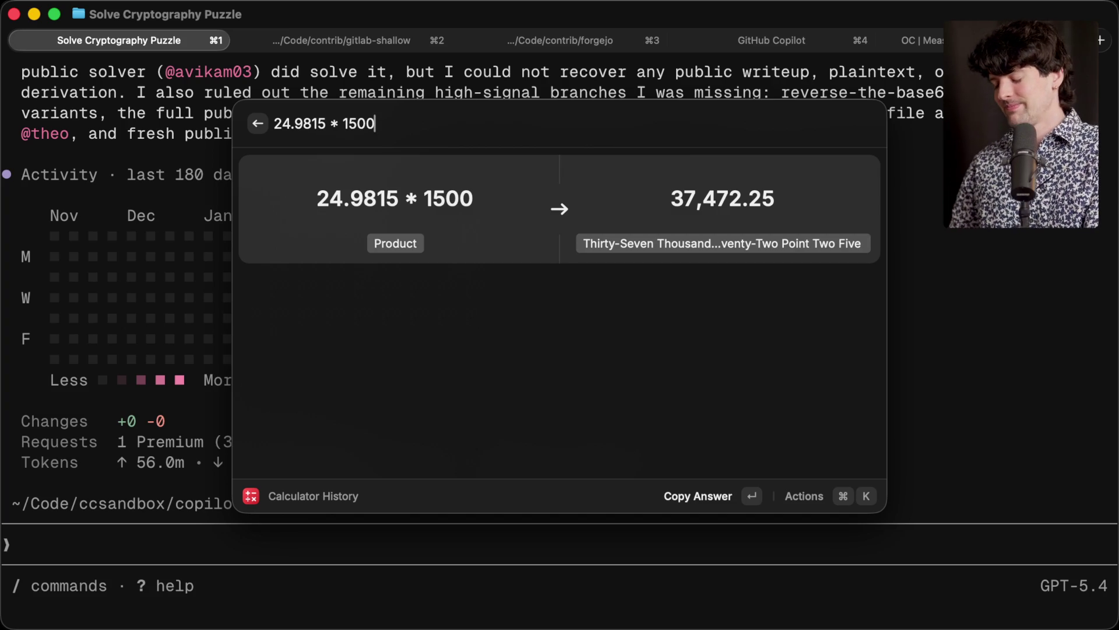
Step: Switch to the browser and open the github/copilot-cli repository tab
key("super+Tab")
key("super+Tab")
key("super+Tab")
key("super+shift+Tab")
key("super+Tab")
key("super+Tab")
key("super+Tab")
left_click(1095, 309)
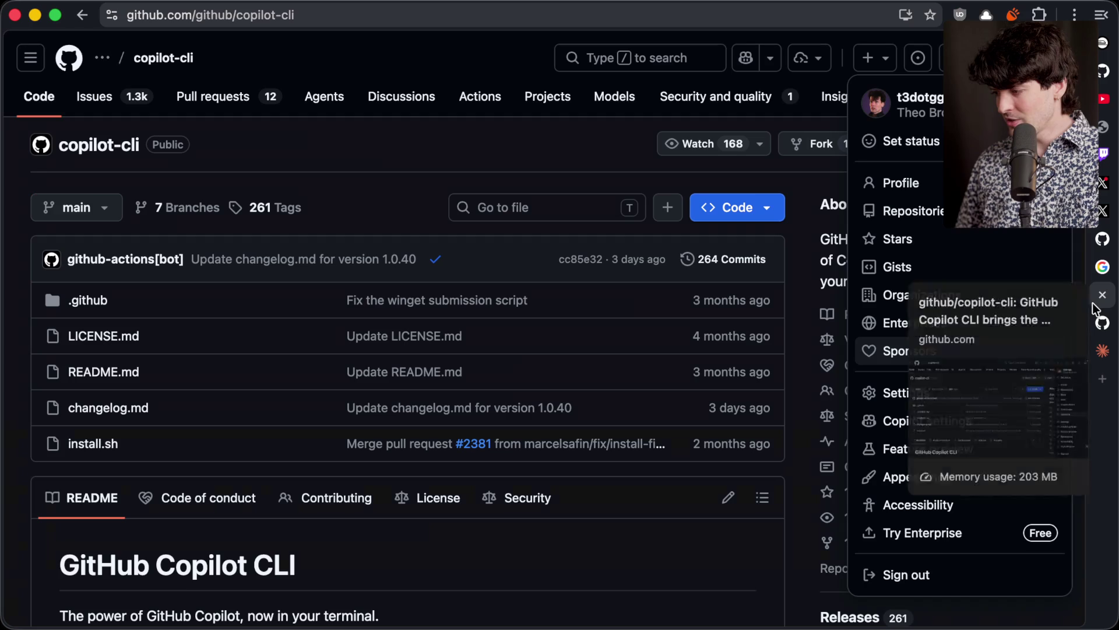
Step: Check Copilot settings showing 0.4% premium requests used, then send the /raid codemiko command in Stream Manager
left_click(1091, 325)
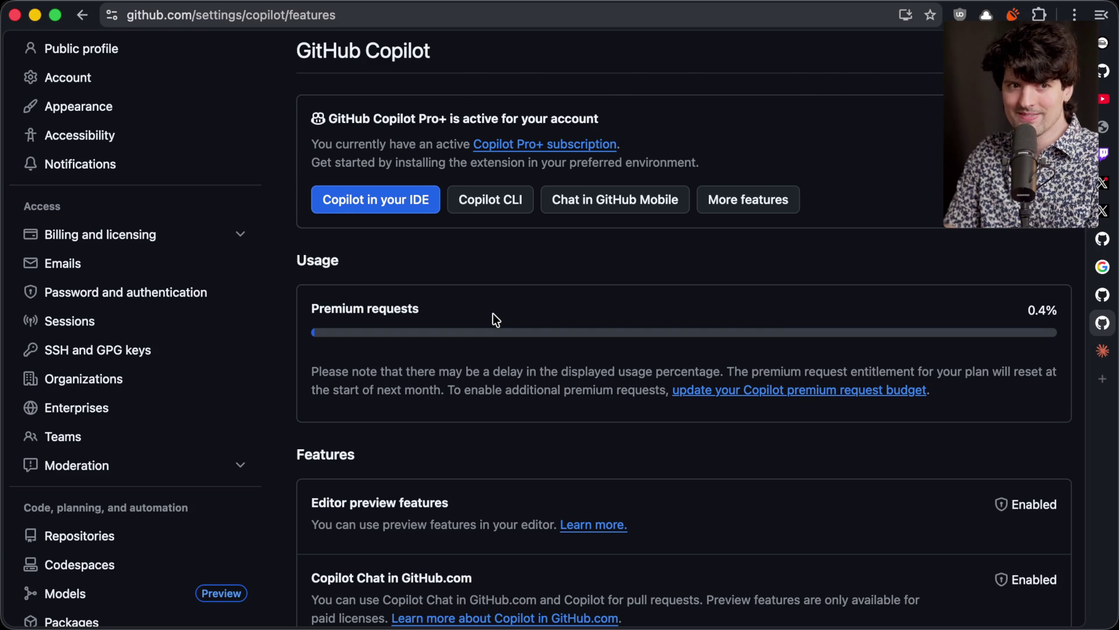
key("super+Tab")
key("super+Tab")
key("super+Tab")
mouse_move(1114, 315)
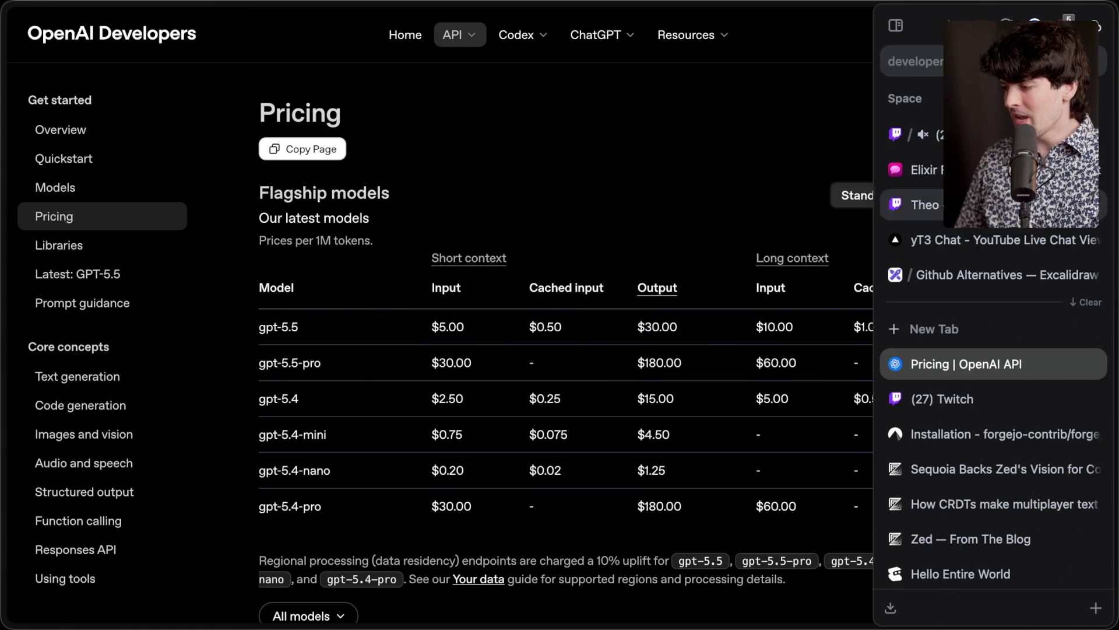
left_click(945, 465)
key("Return")
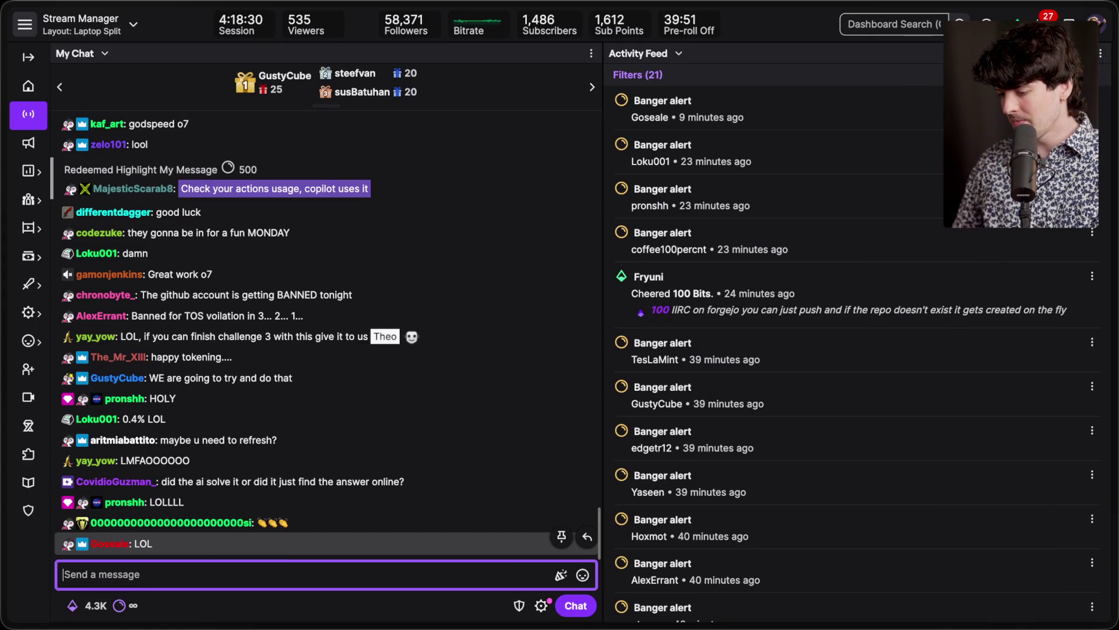